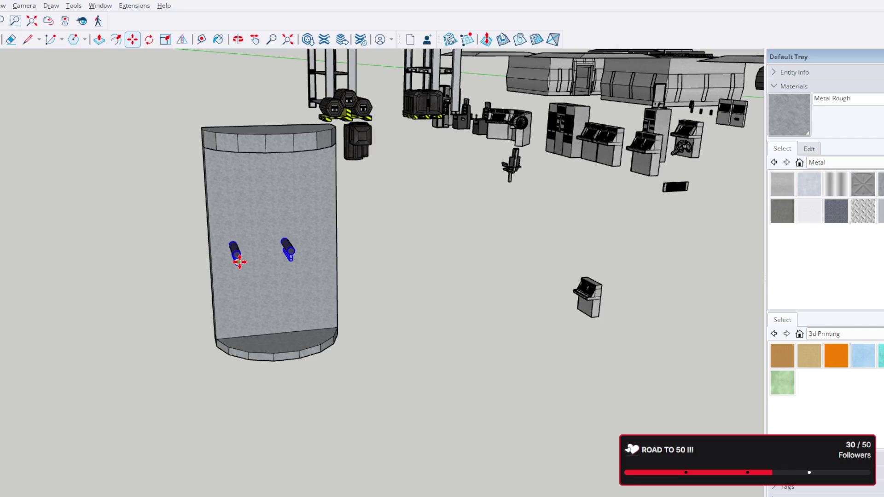
Place a horizontal guide line above the pillar's bottom edge with the Tape Measure
{"action": "middle_click_drag", "start_coordinate": [238, 261], "coordinate": [126, 258]}
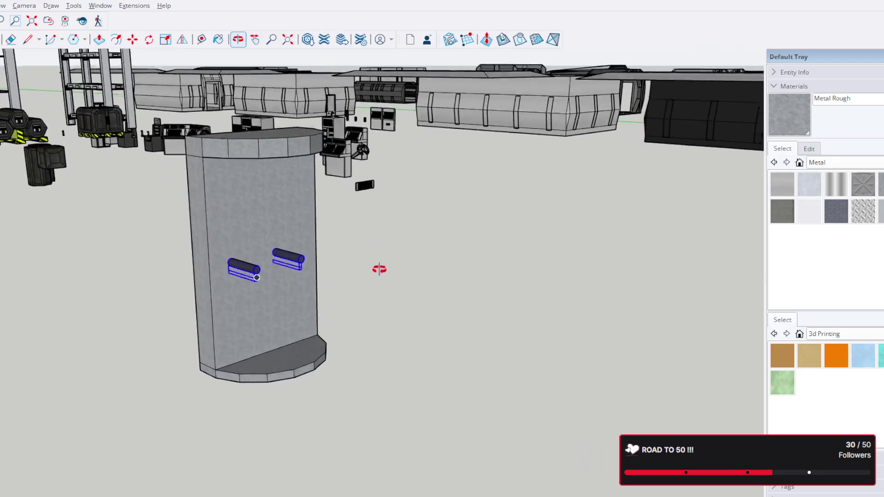
{"action": "left_click", "coordinate": [201, 40]}
{"action": "scroll", "coordinate": [355, 320], "scroll_direction": "up", "scroll_amount": 2}
{"action": "scroll", "coordinate": [296, 310], "scroll_direction": "up", "scroll_amount": 2}
{"action": "left_click", "coordinate": [290, 316]}
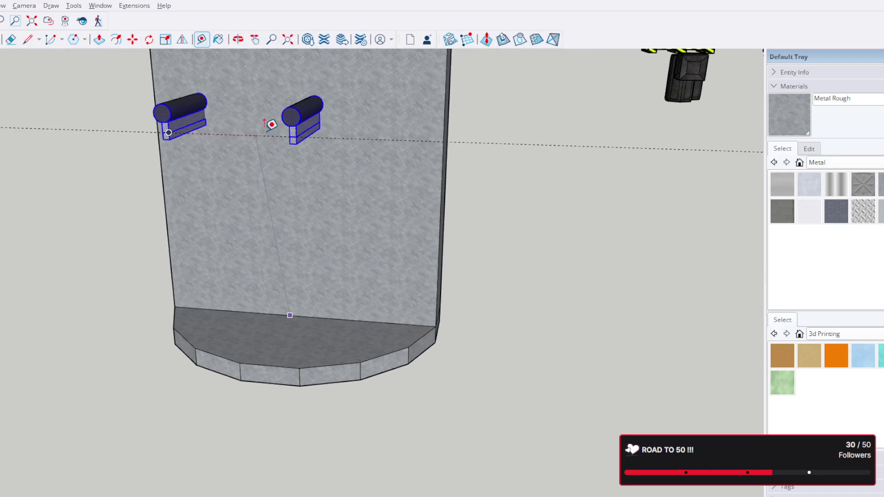
{"action": "scroll", "coordinate": [270, 124], "scroll_direction": "down", "scroll_amount": 1}
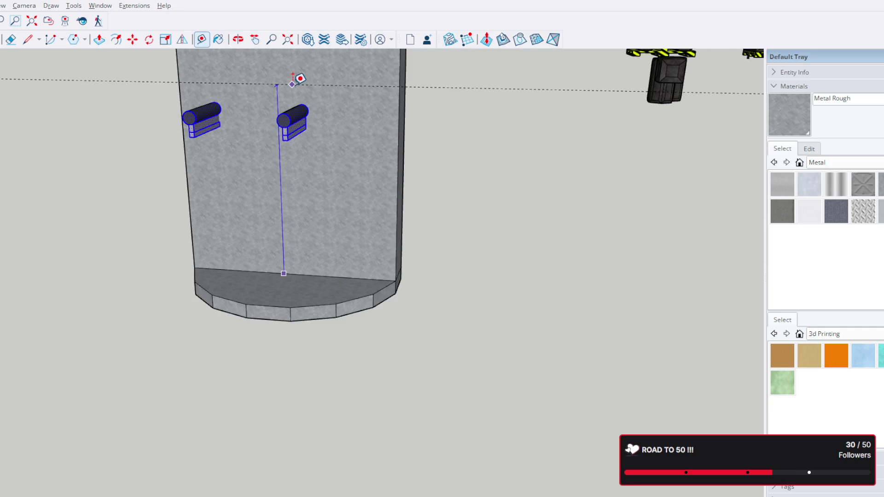
{"action": "left_click", "coordinate": [292, 77]}
Run a vertical guide line down the middle of the pillar wall between the posts
{"action": "mouse_move", "coordinate": [347, 175]}
{"action": "middle_mouse_down"}
{"action": "mouse_move", "coordinate": [360, 138]}
{"action": "mouse_move", "coordinate": [311, 149]}
{"action": "mouse_move", "coordinate": [547, 204]}
{"action": "mouse_move", "coordinate": [602, 191]}
{"action": "mouse_move", "coordinate": [706, 221]}
{"action": "mouse_move", "coordinate": [267, 270]}
{"action": "middle_mouse_up"}
{"action": "scroll", "coordinate": [385, 148], "scroll_direction": "up", "scroll_amount": 3}
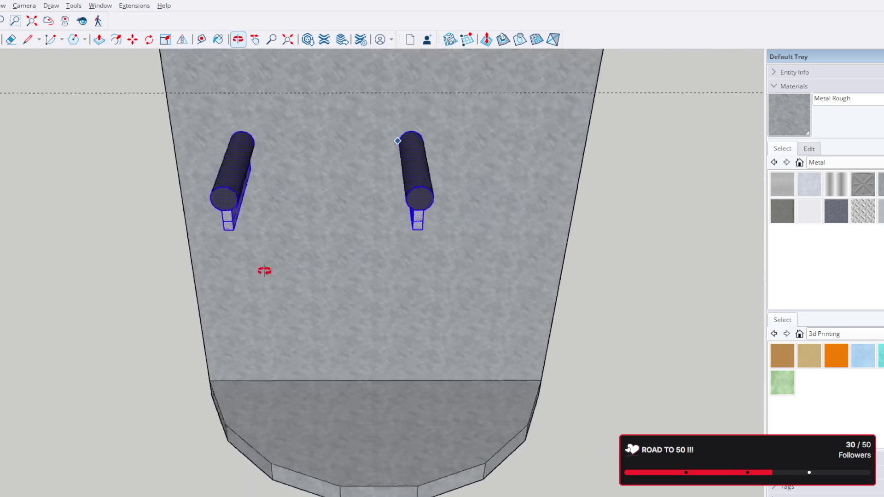
{"action": "scroll", "coordinate": [310, 182], "scroll_direction": "down", "scroll_amount": 2}
{"action": "scroll", "coordinate": [316, 242], "scroll_direction": "down", "scroll_amount": 2}
{"action": "left_click", "coordinate": [248, 142]}
{"action": "left_click", "coordinate": [340, 324]}
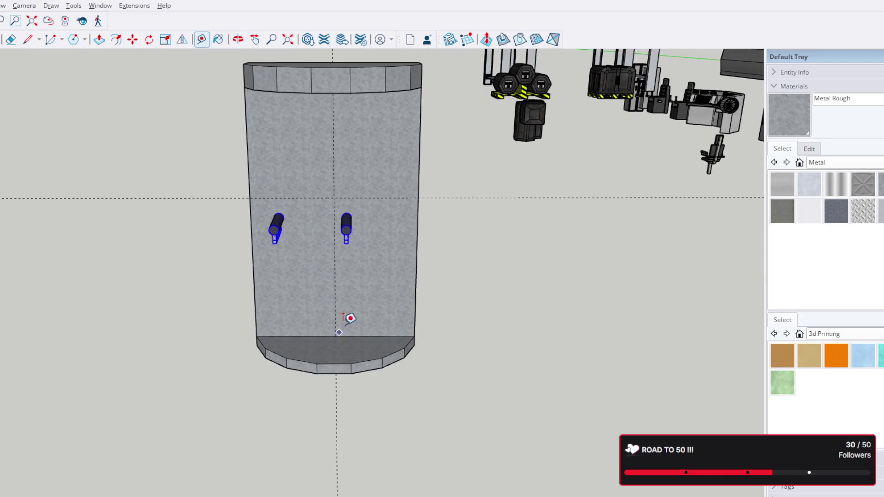
{"action": "scroll", "coordinate": [344, 266], "scroll_direction": "down", "scroll_amount": 1}
{"action": "scroll", "coordinate": [338, 214], "scroll_direction": "up", "scroll_amount": 3}
{"action": "scroll", "coordinate": [327, 209], "scroll_direction": "up", "scroll_amount": 2}
{"action": "mouse_move", "coordinate": [256, 178]}
{"action": "middle_mouse_down"}
{"action": "mouse_move", "coordinate": [426, 110]}
{"action": "mouse_move", "coordinate": [185, 126]}
{"action": "middle_mouse_up"}
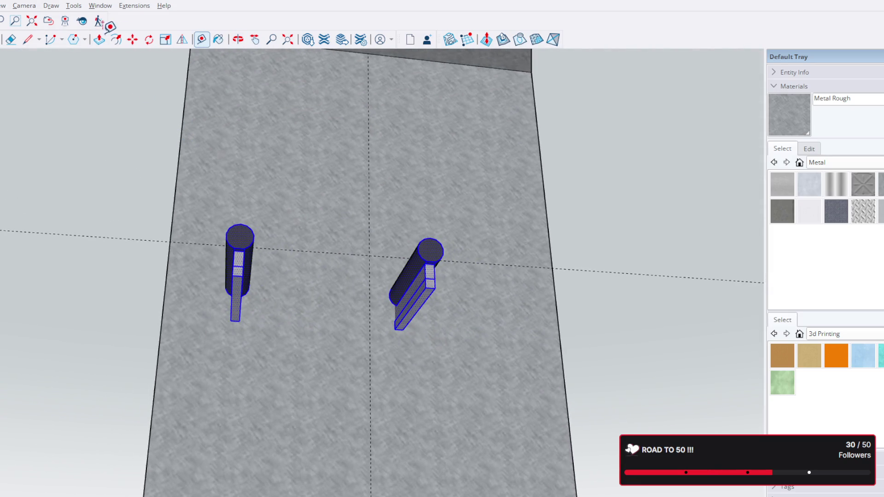
Move the bracket pair along the red axis to the left, clear of the pillar
{"action": "key", "text": "m"}
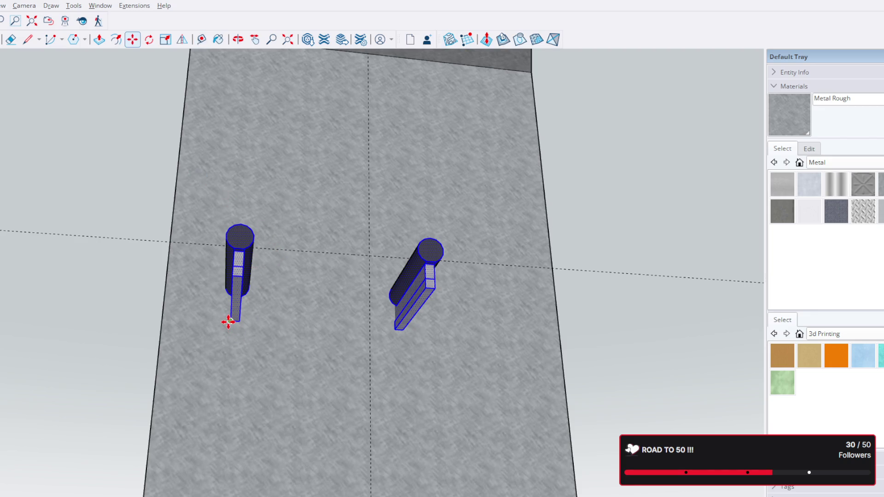
{"action": "middle_click_drag", "start_coordinate": [229, 322], "coordinate": [269, 250]}
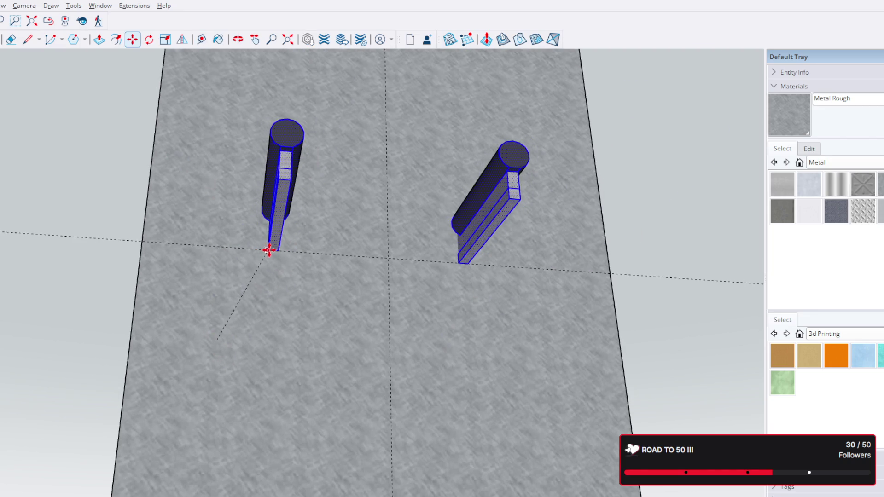
{"action": "left_click_drag", "start_coordinate": [269, 250], "coordinate": [349, 252]}
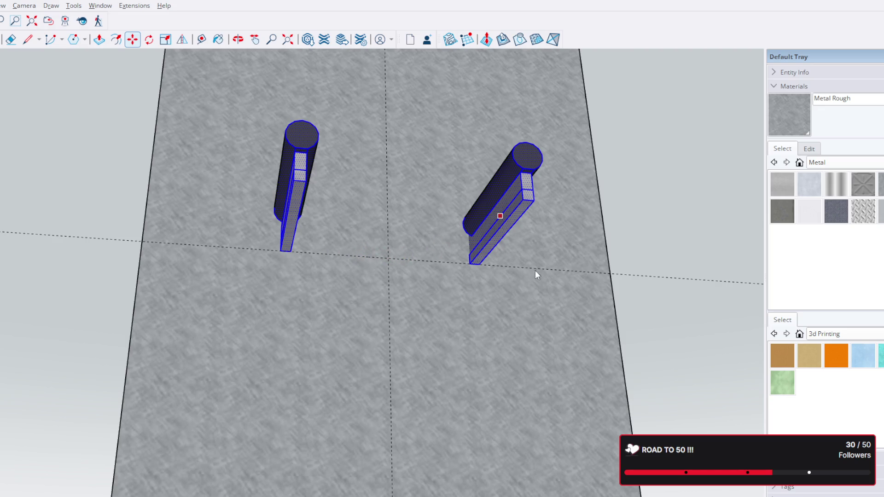
{"action": "scroll", "coordinate": [535, 310], "scroll_direction": "down", "scroll_amount": 2}
{"action": "scroll", "coordinate": [450, 267], "scroll_direction": "down", "scroll_amount": 3}
{"action": "scroll", "coordinate": [384, 238], "scroll_direction": "down", "scroll_amount": 3}
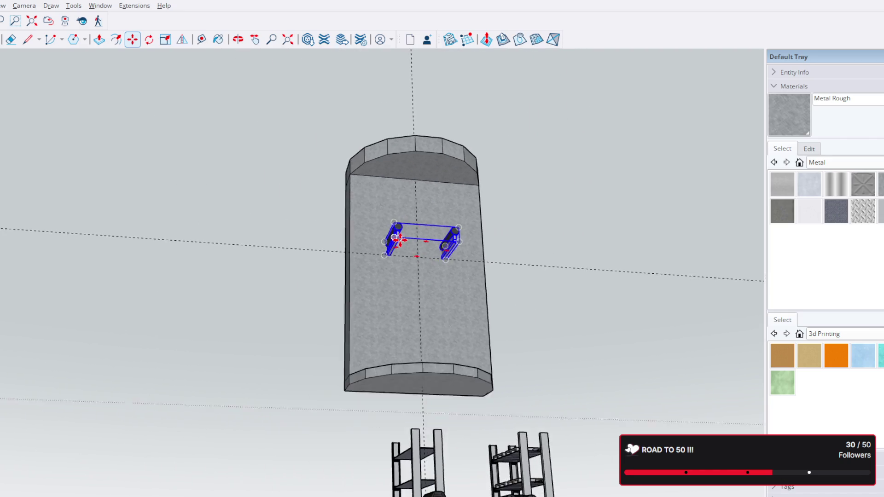
{"action": "scroll", "coordinate": [401, 236], "scroll_direction": "down", "scroll_amount": 2}
{"action": "left_click_drag", "start_coordinate": [400, 237], "coordinate": [200, 224]}
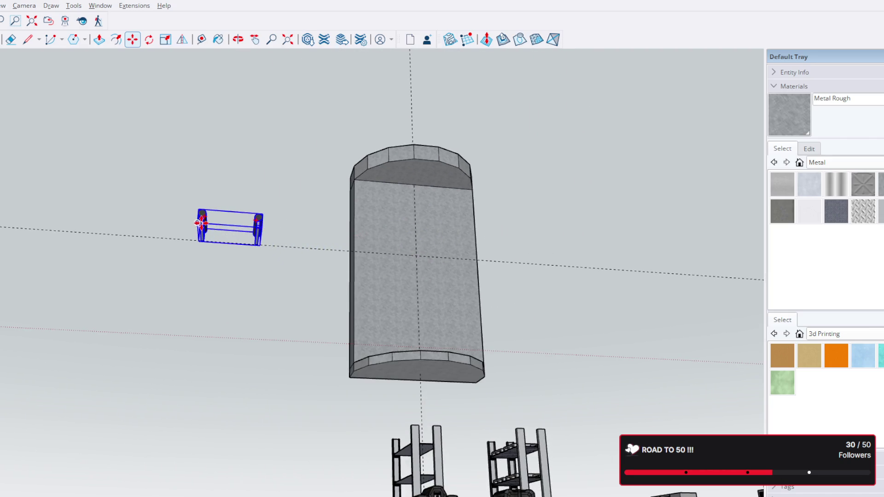
{"action": "scroll", "coordinate": [225, 260], "scroll_direction": "up", "scroll_amount": 1}
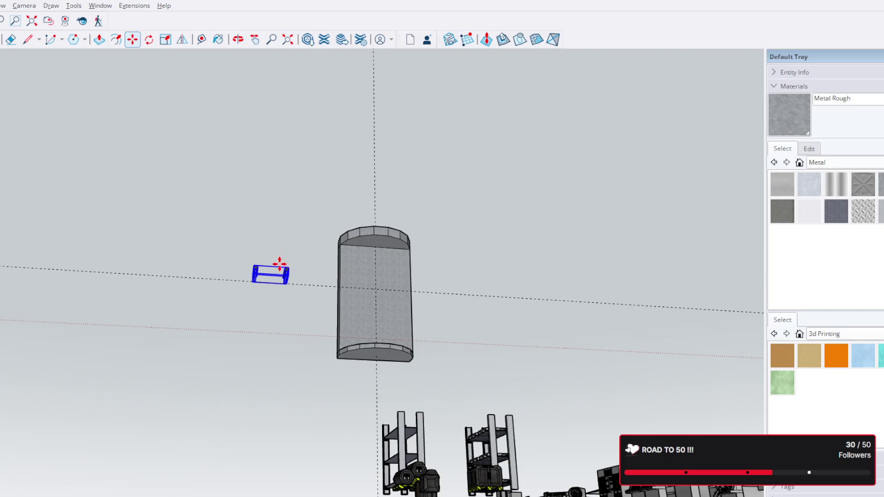
{"action": "scroll", "coordinate": [363, 291], "scroll_direction": "up", "scroll_amount": 3}
{"action": "scroll", "coordinate": [357, 288], "scroll_direction": "up", "scroll_amount": 3}
{"action": "scroll", "coordinate": [320, 278], "scroll_direction": "up", "scroll_amount": 3}
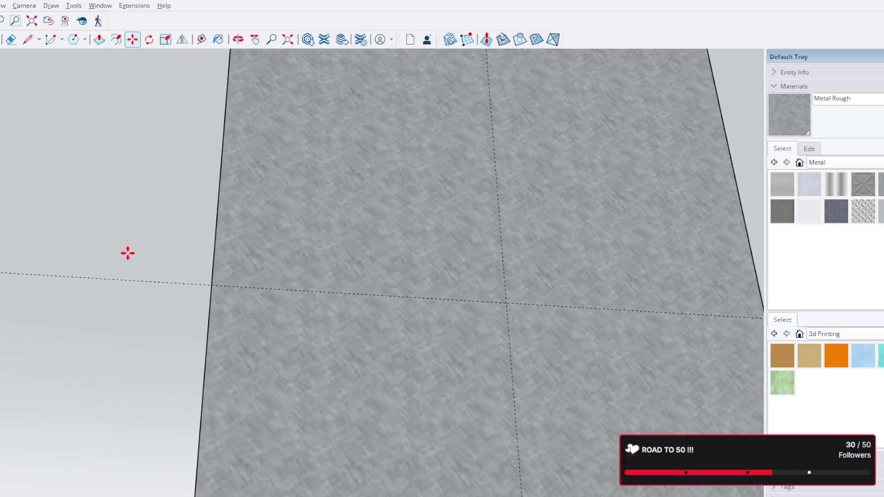
{"action": "scroll", "coordinate": [512, 270], "scroll_direction": "down", "scroll_amount": 2}
{"action": "scroll", "coordinate": [499, 240], "scroll_direction": "down", "scroll_amount": 2}
Flip the bracket pair and return to the Move tool
{"action": "key", "text": "f"}
{"action": "scroll", "coordinate": [391, 227], "scroll_direction": "down", "scroll_amount": 5}
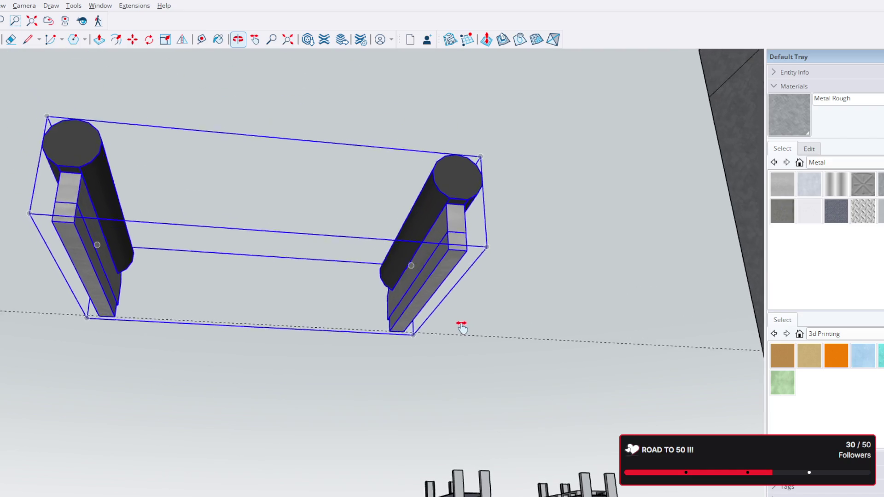
{"action": "key", "text": "m"}
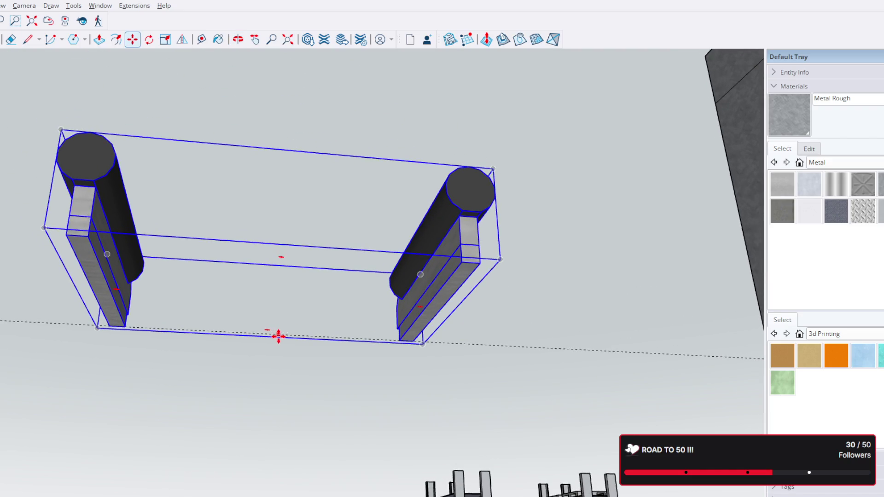
{"action": "scroll", "coordinate": [278, 336], "scroll_direction": "down", "scroll_amount": 2}
{"action": "scroll", "coordinate": [267, 338], "scroll_direction": "down", "scroll_amount": 2}
{"action": "scroll", "coordinate": [266, 338], "scroll_direction": "down", "scroll_amount": 2}
{"action": "scroll", "coordinate": [266, 337], "scroll_direction": "down", "scroll_amount": 1}
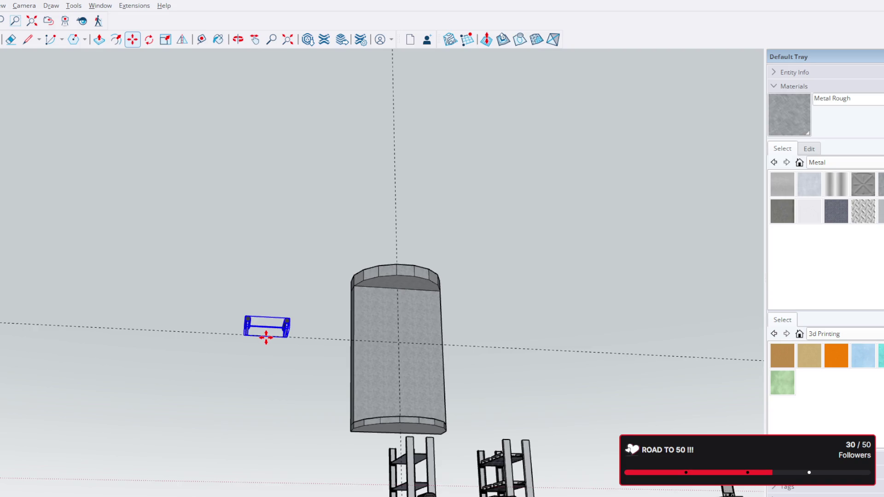
{"action": "scroll", "coordinate": [266, 336], "scroll_direction": "down", "scroll_amount": 1}
{"action": "scroll", "coordinate": [267, 337], "scroll_direction": "down", "scroll_amount": 1}
{"action": "scroll", "coordinate": [266, 338], "scroll_direction": "down", "scroll_amount": 1}
{"action": "scroll", "coordinate": [276, 333], "scroll_direction": "down", "scroll_amount": 1}
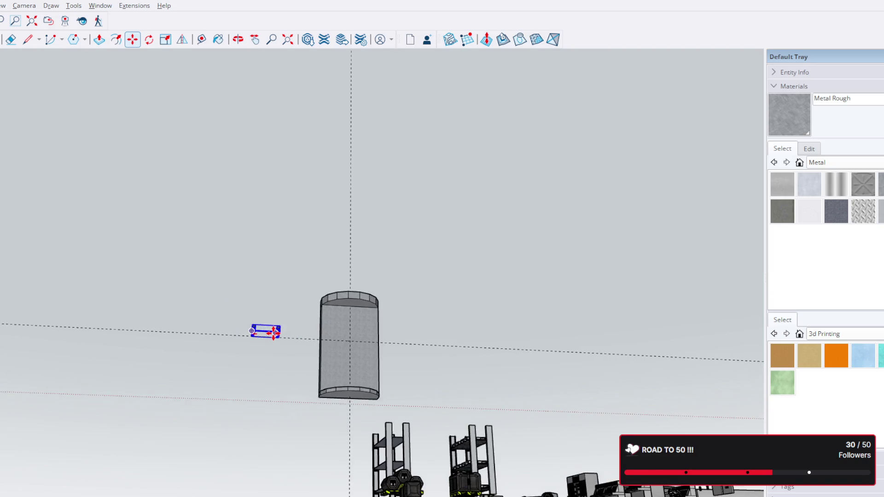
{"action": "scroll", "coordinate": [275, 333], "scroll_direction": "up", "scroll_amount": 1}
{"action": "scroll", "coordinate": [275, 334], "scroll_direction": "up", "scroll_amount": 2}
{"action": "scroll", "coordinate": [277, 333], "scroll_direction": "up", "scroll_amount": 2}
{"action": "scroll", "coordinate": [277, 334], "scroll_direction": "up", "scroll_amount": 2}
{"action": "scroll", "coordinate": [277, 335], "scroll_direction": "up", "scroll_amount": 2}
{"action": "scroll", "coordinate": [414, 305], "scroll_direction": "up", "scroll_amount": 2}
{"action": "scroll", "coordinate": [457, 322], "scroll_direction": "up", "scroll_amount": 2}
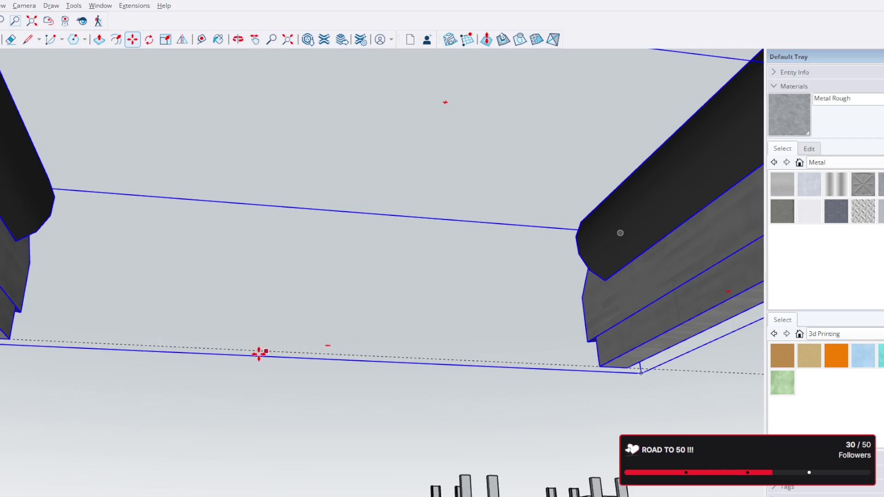
{"action": "scroll", "coordinate": [259, 353], "scroll_direction": "down", "scroll_amount": 5}
{"action": "scroll", "coordinate": [308, 337], "scroll_direction": "down", "scroll_amount": 1}
{"action": "scroll", "coordinate": [333, 329], "scroll_direction": "up", "scroll_amount": 1}
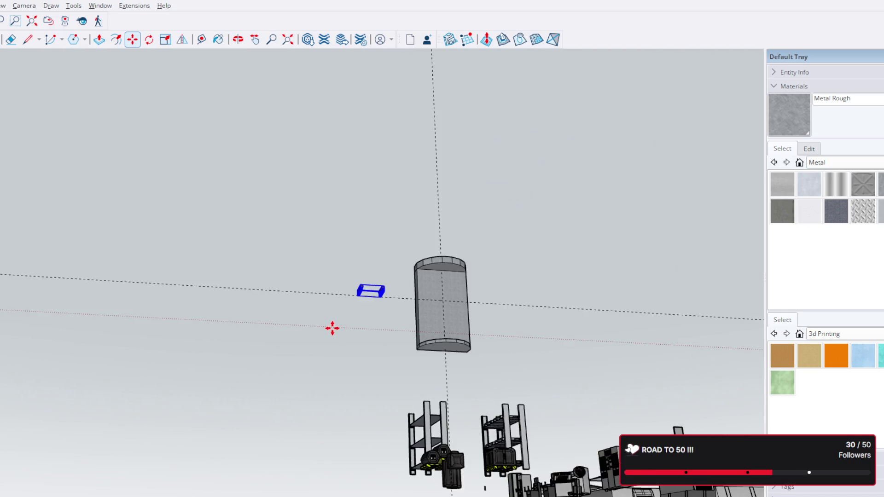
{"action": "scroll", "coordinate": [358, 293], "scroll_direction": "up", "scroll_amount": 3}
{"action": "scroll", "coordinate": [353, 293], "scroll_direction": "up", "scroll_amount": 2}
{"action": "scroll", "coordinate": [353, 330], "scroll_direction": "up", "scroll_amount": 2}
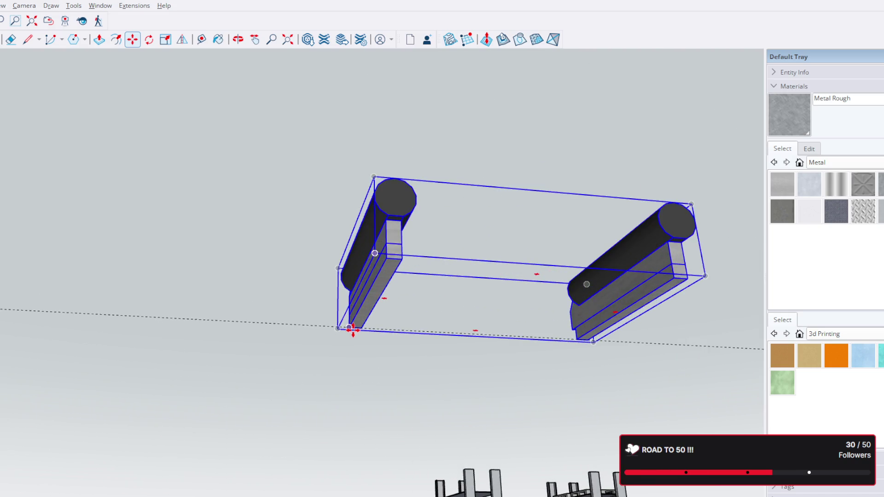
{"action": "scroll", "coordinate": [375, 320], "scroll_direction": "down", "scroll_amount": 5}
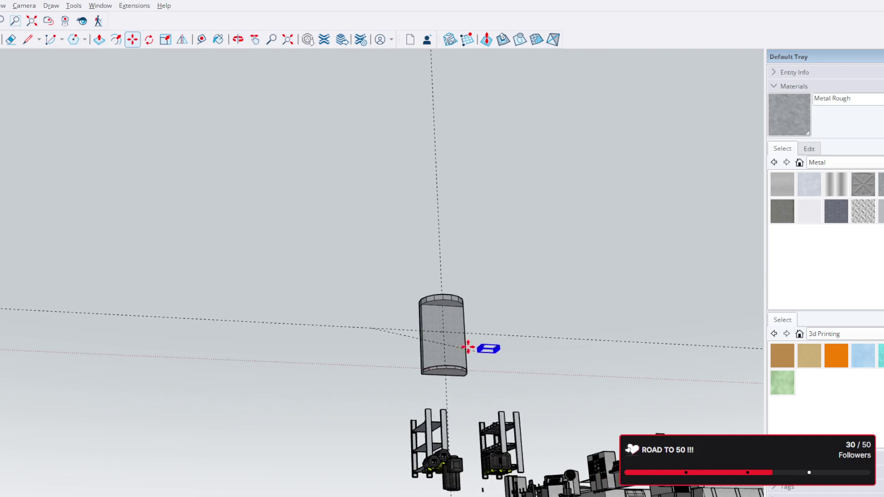
{"action": "scroll", "coordinate": [456, 341], "scroll_direction": "up", "scroll_amount": 2}
{"action": "scroll", "coordinate": [445, 336], "scroll_direction": "up", "scroll_amount": 3}
Slide the bracket pair left onto the pillar face and orbit to check it
{"action": "left_click_drag", "start_coordinate": [424, 320], "coordinate": [376, 315]}
{"action": "middle_click_drag", "start_coordinate": [454, 283], "coordinate": [424, 394]}
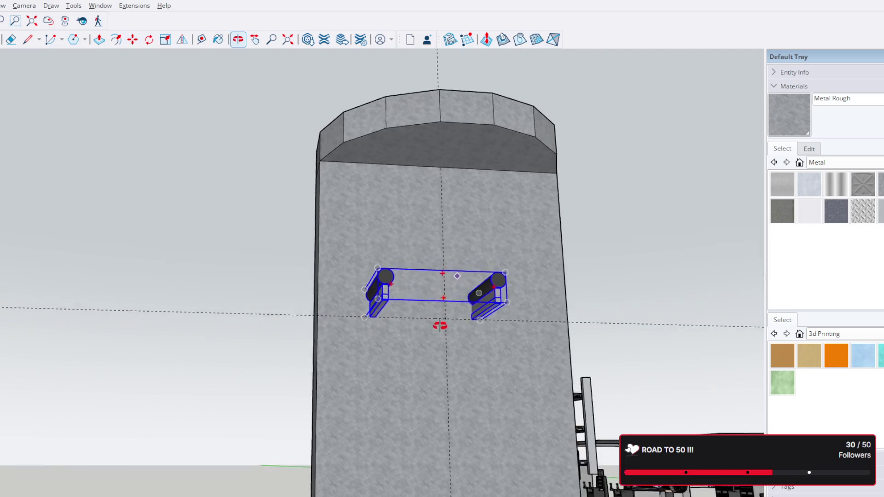
{"action": "scroll", "coordinate": [424, 394], "scroll_direction": "down", "scroll_amount": 2}
{"action": "mouse_move", "coordinate": [454, 365]}
{"action": "middle_mouse_down"}
{"action": "mouse_move", "coordinate": [375, 277]}
{"action": "mouse_move", "coordinate": [486, 300]}
{"action": "mouse_move", "coordinate": [484, 362]}
{"action": "mouse_move", "coordinate": [391, 237]}
{"action": "mouse_move", "coordinate": [326, 231]}
{"action": "middle_mouse_up"}
{"action": "scroll", "coordinate": [381, 267], "scroll_direction": "up", "scroll_amount": 5}
{"action": "left_click_drag", "start_coordinate": [325, 231], "coordinate": [341, 230]}
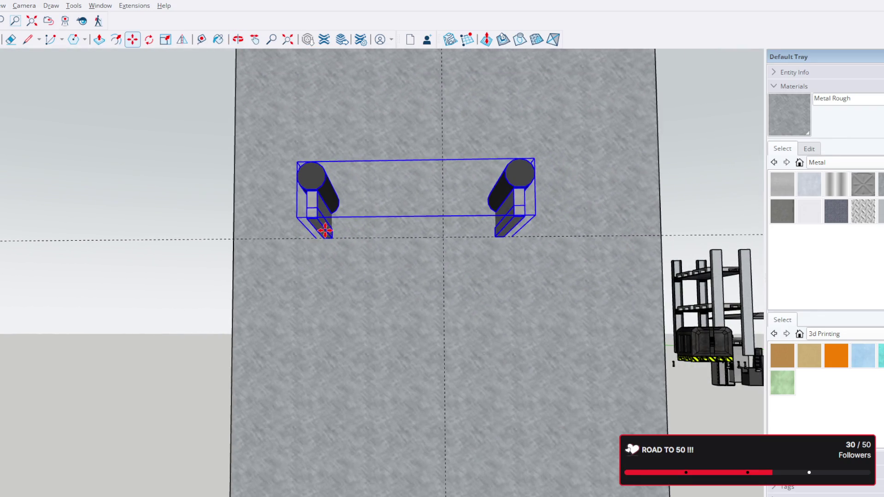
Shift the bracket pair right so it straddles the centre guide line
{"action": "mouse_move", "coordinate": [380, 227]}
{"action": "middle_mouse_down"}
{"action": "mouse_move", "coordinate": [452, 272]}
{"action": "mouse_move", "coordinate": [517, 267]}
{"action": "middle_mouse_up"}
{"action": "scroll", "coordinate": [517, 266], "scroll_direction": "down", "scroll_amount": 3}
{"action": "scroll", "coordinate": [452, 267], "scroll_direction": "down", "scroll_amount": 2}
{"action": "mouse_move", "coordinate": [452, 242]}
{"action": "middle_mouse_down"}
{"action": "mouse_move", "coordinate": [503, 267]}
{"action": "mouse_move", "coordinate": [380, 307]}
{"action": "mouse_move", "coordinate": [452, 278]}
{"action": "mouse_move", "coordinate": [460, 292]}
{"action": "mouse_move", "coordinate": [450, 310]}
{"action": "middle_mouse_up"}
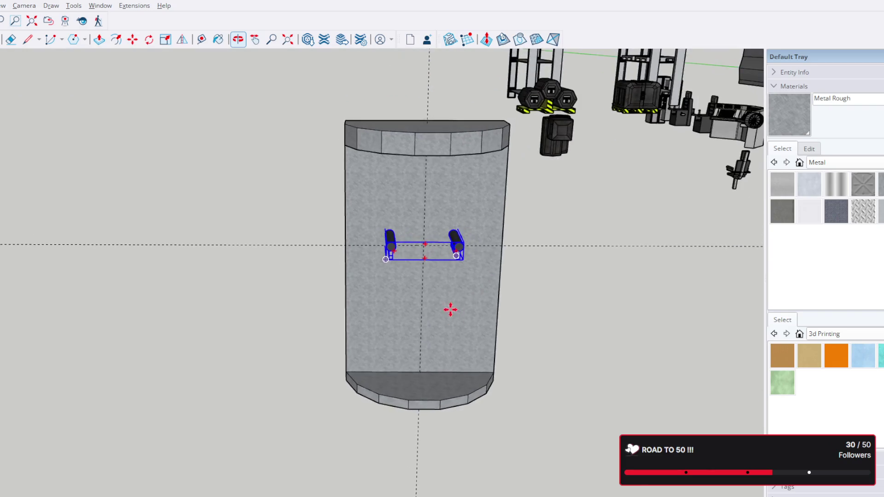
{"action": "left_click_drag", "start_coordinate": [394, 247], "coordinate": [400, 247]}
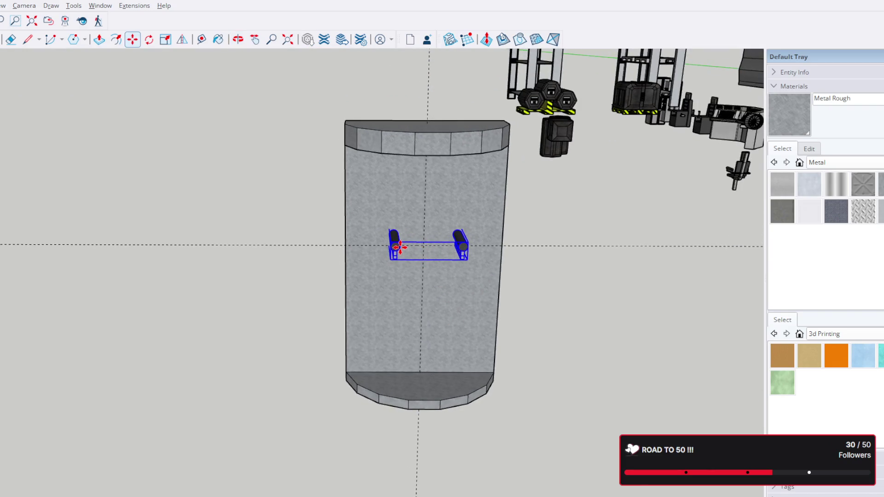
{"action": "scroll", "coordinate": [419, 249], "scroll_direction": "up", "scroll_amount": 2}
{"action": "scroll", "coordinate": [421, 248], "scroll_direction": "up", "scroll_amount": 3}
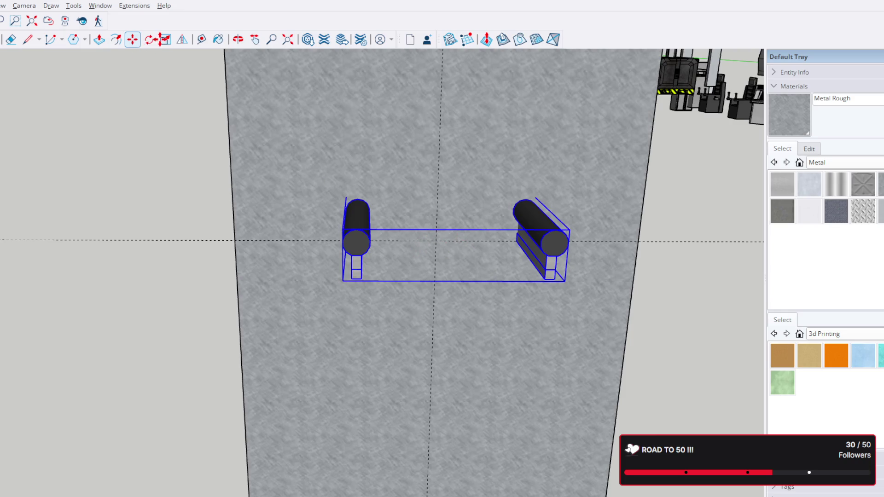
Scale the bracket pair wider by stretching its left-end grip outward
{"action": "left_click", "coordinate": [169, 40]}
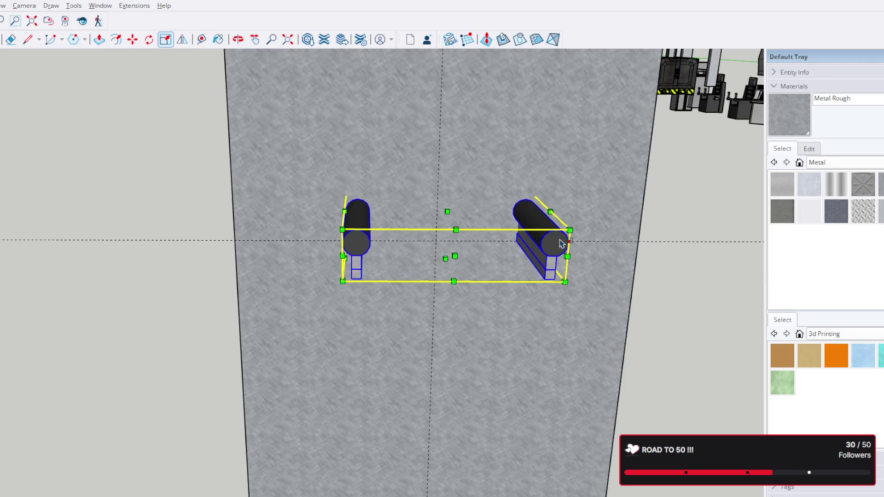
{"action": "middle_click_drag", "start_coordinate": [571, 228], "coordinate": [519, 228]}
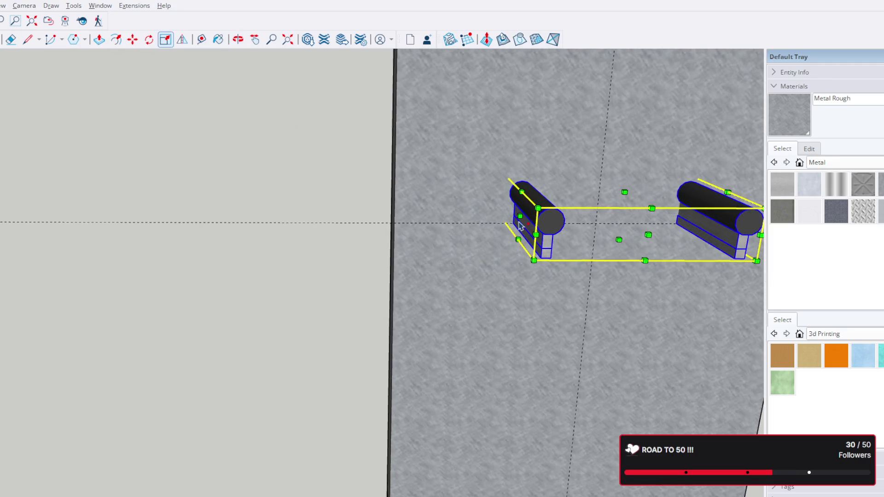
{"action": "left_click_drag", "start_coordinate": [523, 215], "coordinate": [396, 220]}
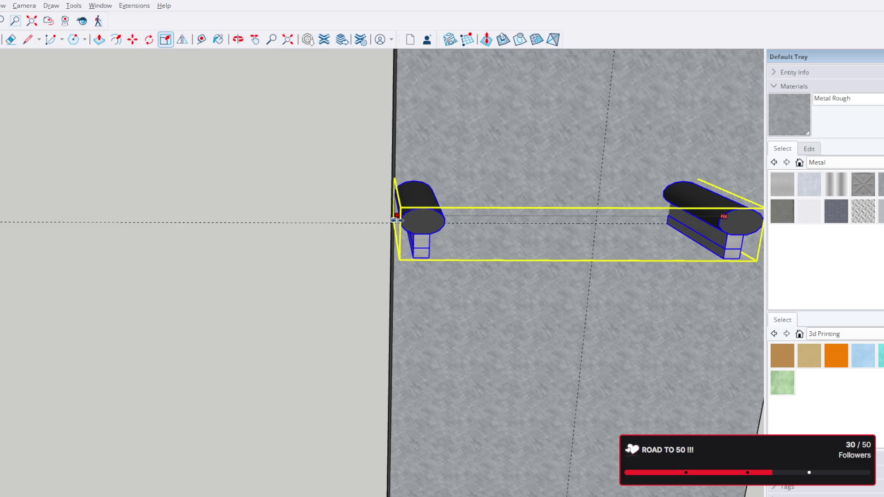
{"action": "left_click", "coordinate": [395, 156]}
{"action": "scroll", "coordinate": [392, 229], "scroll_direction": "down", "scroll_amount": 2}
{"action": "scroll", "coordinate": [392, 232], "scroll_direction": "down", "scroll_amount": 1}
{"action": "scroll", "coordinate": [393, 237], "scroll_direction": "down", "scroll_amount": 2}
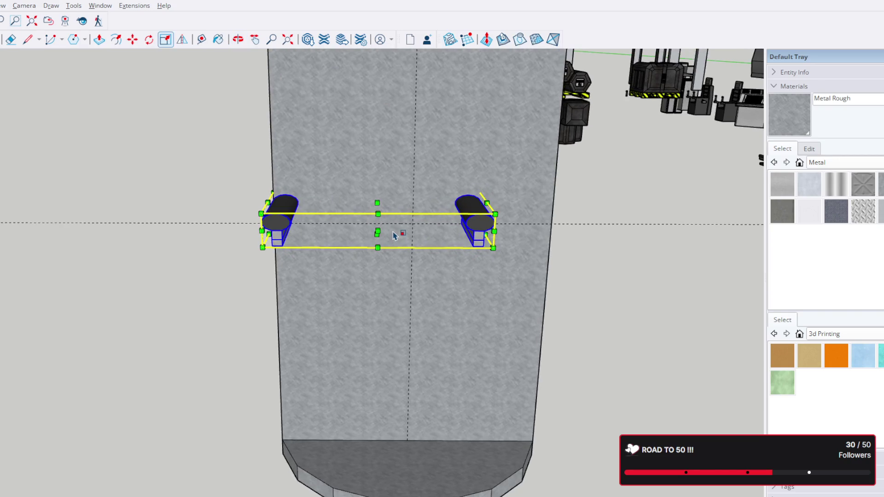
{"action": "scroll", "coordinate": [394, 236], "scroll_direction": "up", "scroll_amount": 2}
{"action": "mouse_move", "coordinate": [394, 232]}
{"action": "middle_mouse_down"}
{"action": "mouse_move", "coordinate": [389, 288]}
{"action": "mouse_move", "coordinate": [391, 180]}
{"action": "mouse_move", "coordinate": [385, 221]}
{"action": "middle_mouse_up"}
{"action": "key", "text": "m"}
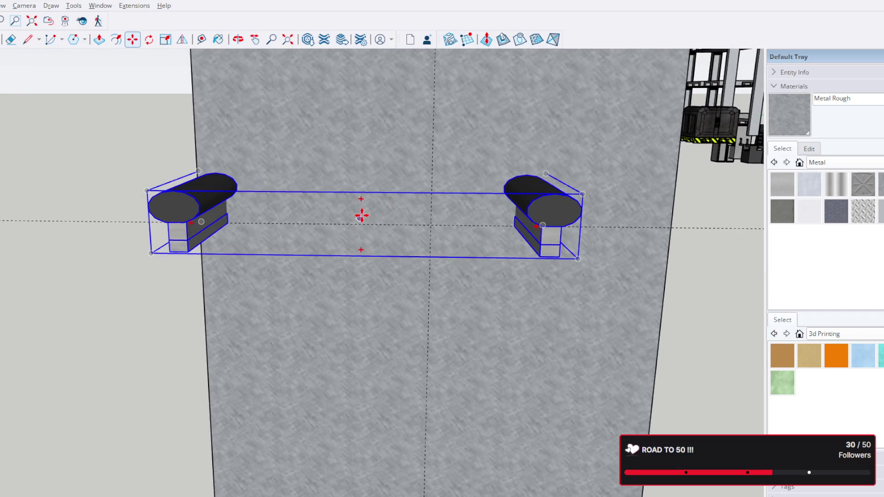
Reposition the bracket pair along the red axis, nudging it left then slightly right
{"action": "left_click", "coordinate": [361, 223]}
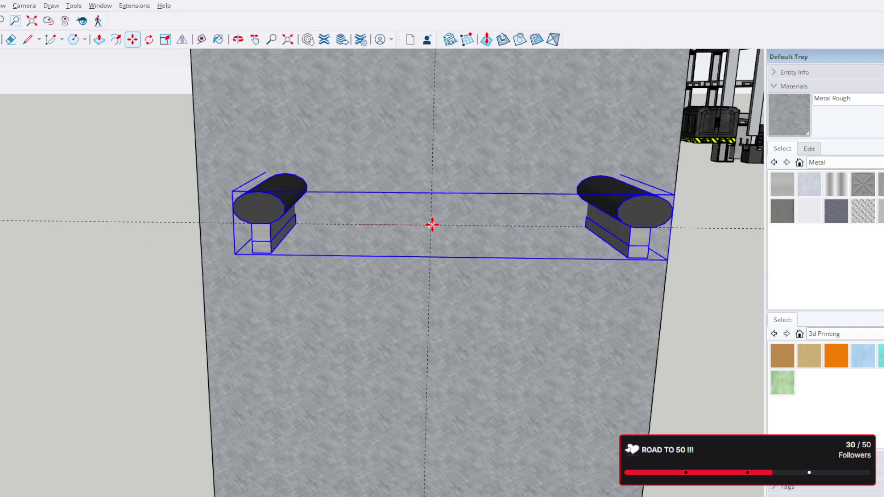
{"action": "scroll", "coordinate": [432, 225], "scroll_direction": "down", "scroll_amount": 2}
{"action": "mouse_move", "coordinate": [457, 229]}
{"action": "middle_mouse_down"}
{"action": "mouse_move", "coordinate": [478, 180]}
{"action": "mouse_move", "coordinate": [420, 172]}
{"action": "mouse_move", "coordinate": [591, 172]}
{"action": "mouse_move", "coordinate": [523, 176]}
{"action": "mouse_move", "coordinate": [504, 188]}
{"action": "mouse_move", "coordinate": [578, 207]}
{"action": "middle_mouse_up"}
{"action": "left_click", "coordinate": [573, 207]}
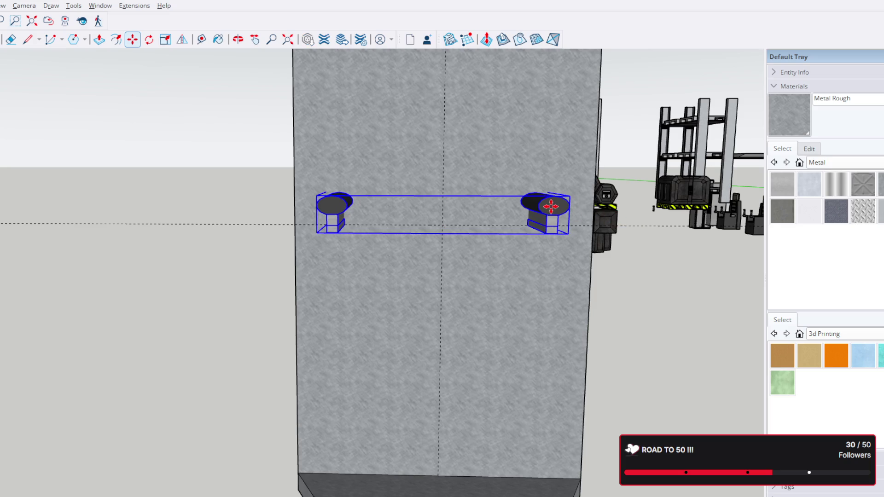
{"action": "scroll", "coordinate": [550, 206], "scroll_direction": "up", "scroll_amount": 1}
{"action": "left_click", "coordinate": [551, 209]}
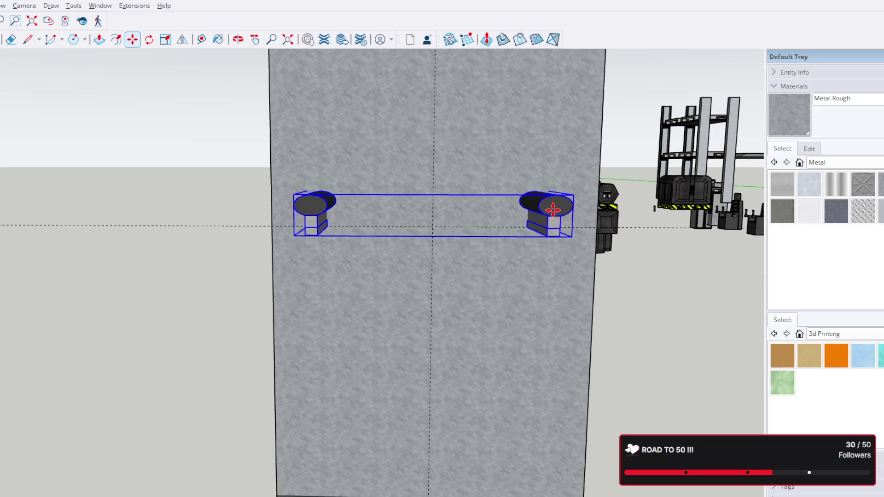
Orbit around the pillar to check the placement and clear the selection
{"action": "mouse_move", "coordinate": [590, 298]}
{"action": "middle_mouse_down"}
{"action": "mouse_move", "coordinate": [559, 272]}
{"action": "mouse_move", "coordinate": [493, 275]}
{"action": "mouse_move", "coordinate": [548, 278]}
{"action": "mouse_move", "coordinate": [402, 256]}
{"action": "mouse_move", "coordinate": [434, 228]}
{"action": "middle_mouse_up"}
{"action": "scroll", "coordinate": [582, 282], "scroll_direction": "down", "scroll_amount": 3}
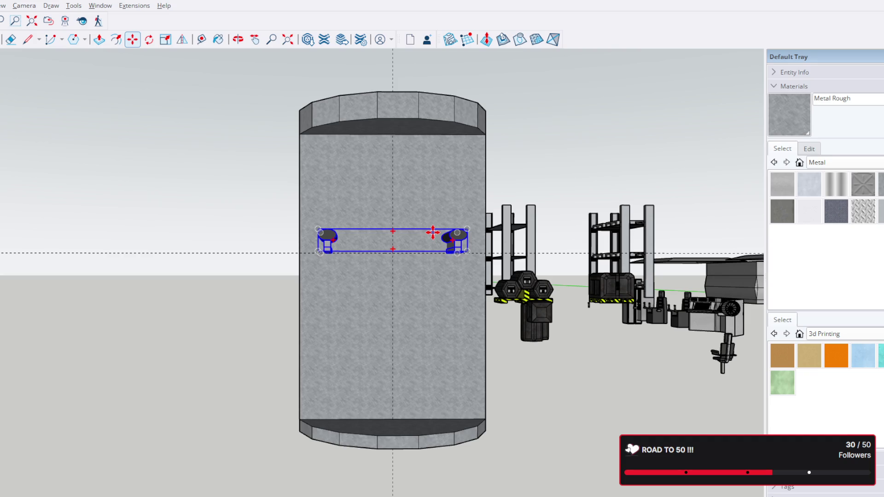
{"action": "scroll", "coordinate": [398, 230], "scroll_direction": "up", "scroll_amount": 2}
{"action": "mouse_move", "coordinate": [346, 172]}
{"action": "middle_mouse_down"}
{"action": "mouse_move", "coordinate": [446, 179]}
{"action": "mouse_move", "coordinate": [609, 283]}
{"action": "mouse_move", "coordinate": [763, 321]}
{"action": "middle_mouse_up"}
{"action": "mouse_move", "coordinate": [14, 73]}
{"action": "middle_mouse_down"}
{"action": "mouse_move", "coordinate": [282, 164]}
{"action": "mouse_move", "coordinate": [272, 286]}
{"action": "middle_mouse_up"}
{"action": "left_click_drag", "start_coordinate": [272, 286], "coordinate": [234, 181]}
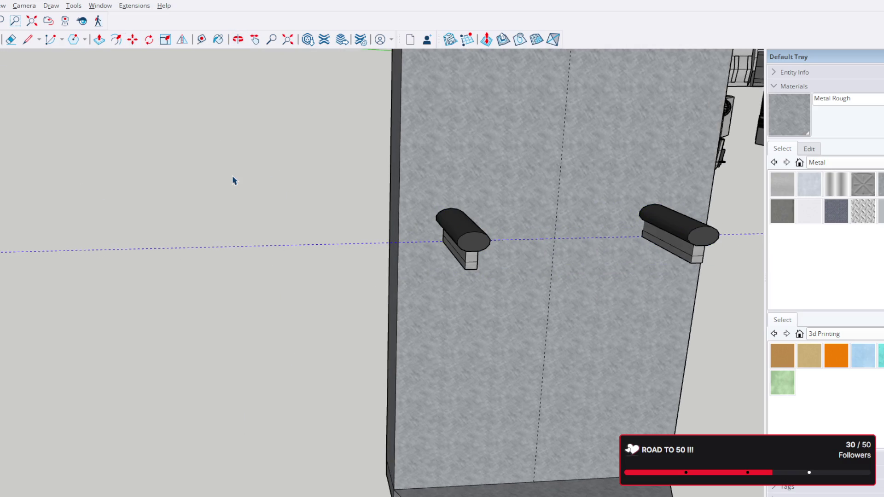
{"action": "scroll", "coordinate": [405, 184], "scroll_direction": "down", "scroll_amount": 3}
{"action": "scroll", "coordinate": [555, 172], "scroll_direction": "down", "scroll_amount": 2}
{"action": "mouse_move", "coordinate": [555, 172]}
{"action": "middle_mouse_down"}
{"action": "mouse_move", "coordinate": [416, 242]}
{"action": "mouse_move", "coordinate": [696, 200]}
{"action": "mouse_move", "coordinate": [537, 349]}
{"action": "mouse_move", "coordinate": [446, 232]}
{"action": "mouse_move", "coordinate": [400, 248]}
{"action": "mouse_move", "coordinate": [488, 167]}
{"action": "mouse_move", "coordinate": [438, 235]}
{"action": "mouse_move", "coordinate": [468, 231]}
{"action": "middle_mouse_up"}
{"action": "scroll", "coordinate": [385, 241], "scroll_direction": "up", "scroll_amount": 3}
{"action": "scroll", "coordinate": [389, 313], "scroll_direction": "up", "scroll_amount": 2}
{"action": "scroll", "coordinate": [388, 313], "scroll_direction": "up", "scroll_amount": 2}
Select both brackets and shift them left along the pillar, switching through Rotate back to Move
{"action": "left_click", "coordinate": [395, 243]}
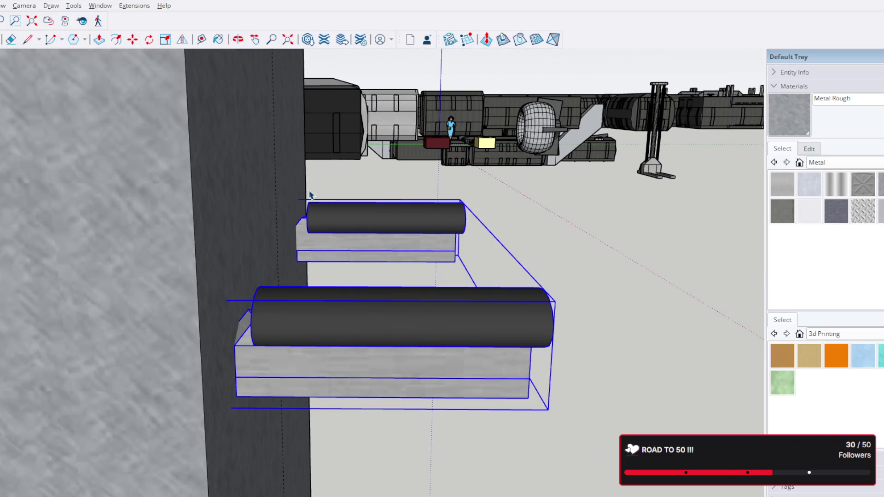
{"action": "left_click", "coordinate": [355, 343]}
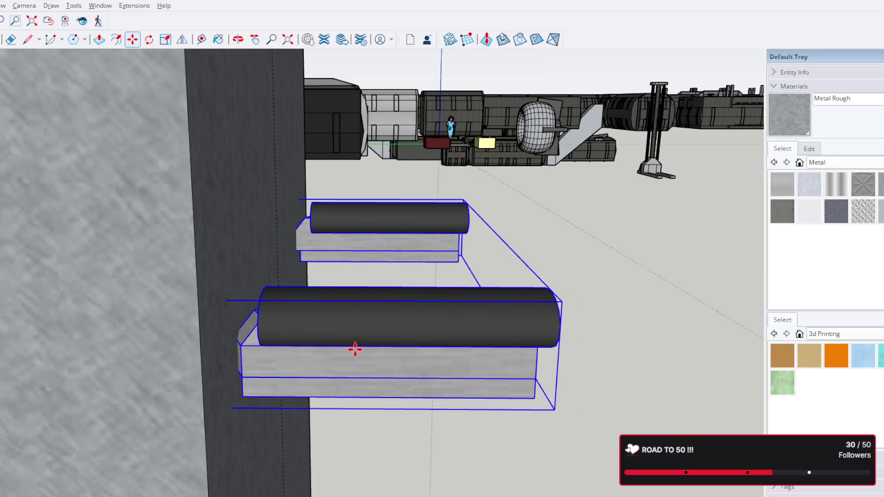
{"action": "left_click", "coordinate": [364, 348]}
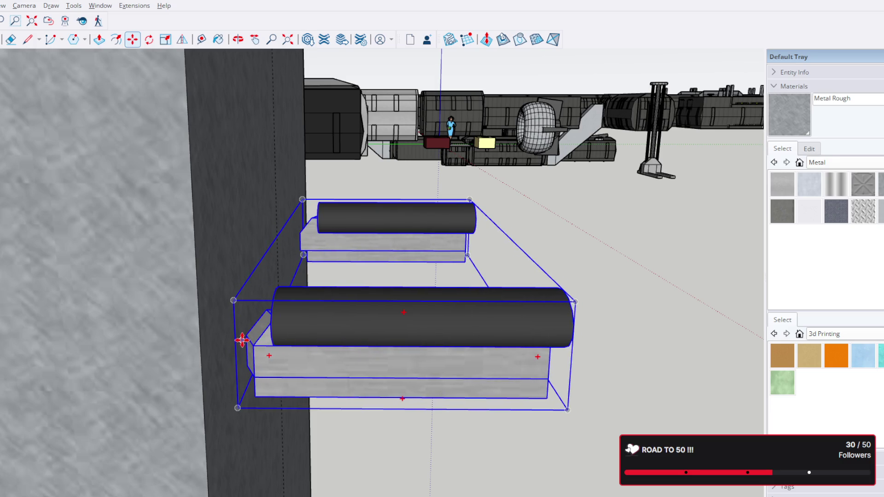
{"action": "left_click", "coordinate": [245, 339]}
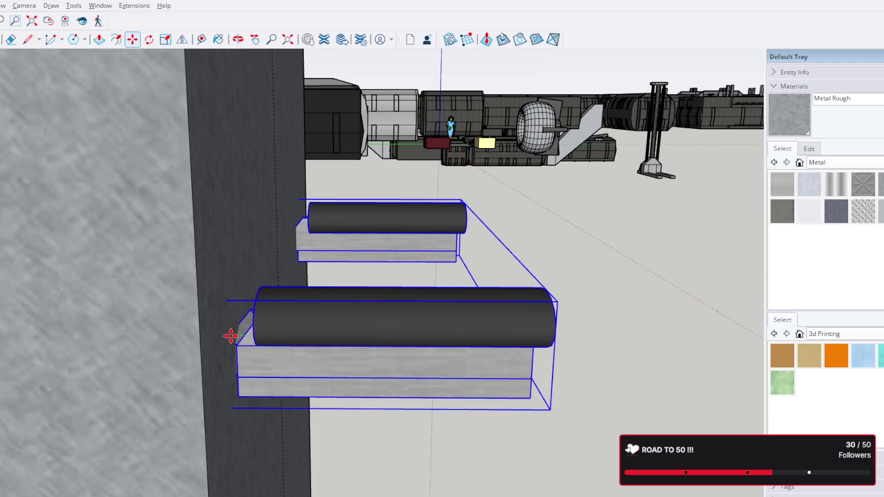
{"action": "scroll", "coordinate": [238, 336], "scroll_direction": "down", "scroll_amount": 2}
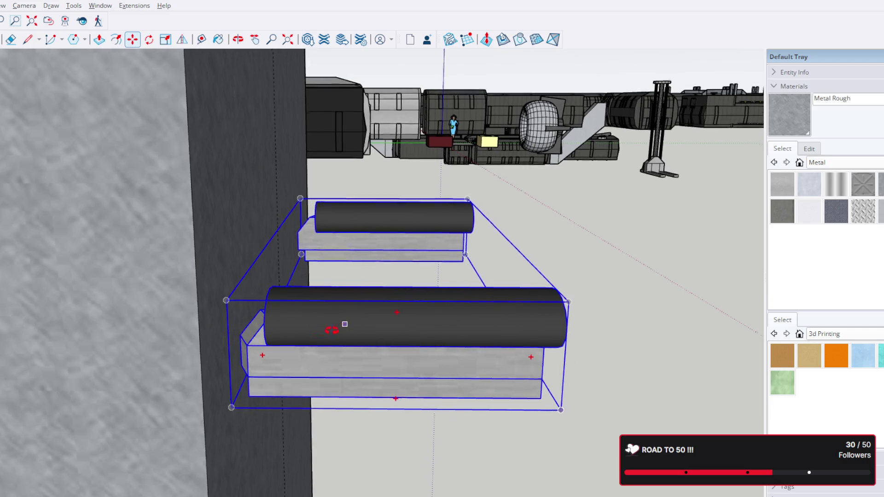
{"action": "scroll", "coordinate": [59, 292], "scroll_direction": "down", "scroll_amount": 5}
{"action": "scroll", "coordinate": [90, 293], "scroll_direction": "down", "scroll_amount": 2}
{"action": "scroll", "coordinate": [90, 293], "scroll_direction": "up", "scroll_amount": 3}
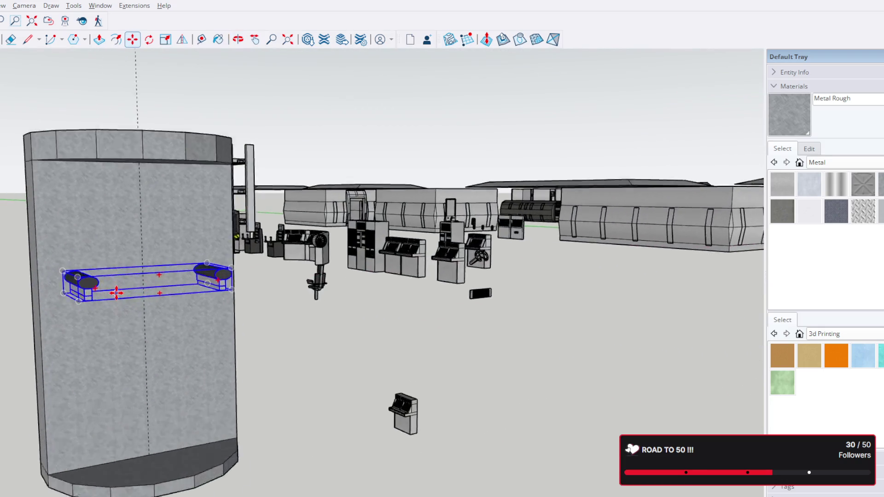
{"action": "scroll", "coordinate": [115, 292], "scroll_direction": "up", "scroll_amount": 2}
{"action": "scroll", "coordinate": [85, 291], "scroll_direction": "up", "scroll_amount": 2}
{"action": "key", "text": "q"}
{"action": "scroll", "coordinate": [311, 211], "scroll_direction": "up", "scroll_amount": 1}
{"action": "scroll", "coordinate": [237, 256], "scroll_direction": "down", "scroll_amount": 2}
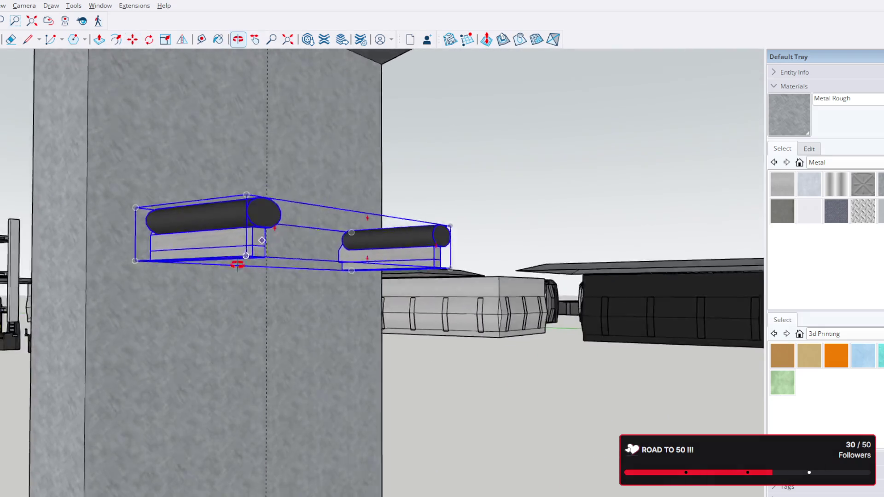
{"action": "scroll", "coordinate": [135, 307], "scroll_direction": "down", "scroll_amount": 3}
{"action": "mouse_move", "coordinate": [134, 306]}
{"action": "middle_mouse_down"}
{"action": "mouse_move", "coordinate": [227, 306]}
{"action": "mouse_move", "coordinate": [311, 240]}
{"action": "middle_mouse_up"}
{"action": "key", "text": "m"}
{"action": "scroll", "coordinate": [346, 249], "scroll_direction": "up", "scroll_amount": 2}
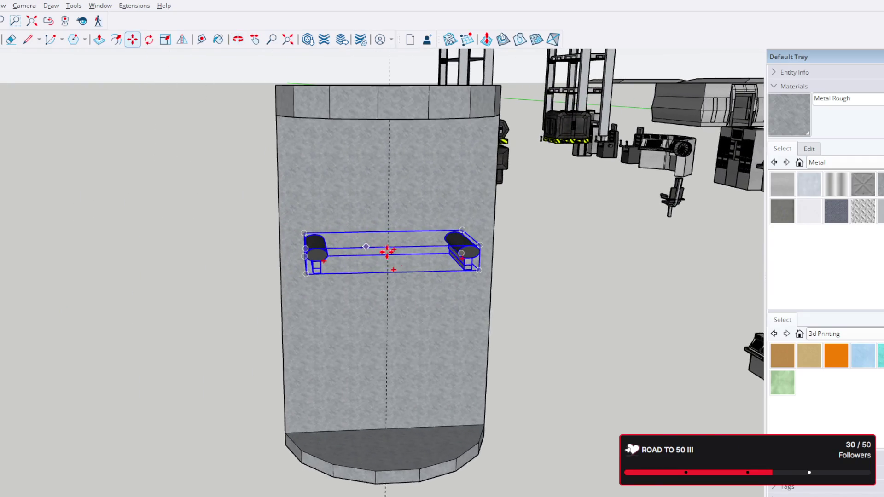
{"action": "scroll", "coordinate": [401, 253], "scroll_direction": "up", "scroll_amount": 2}
{"action": "mouse_move", "coordinate": [401, 252]}
{"action": "middle_mouse_down"}
{"action": "mouse_move", "coordinate": [443, 227]}
{"action": "mouse_move", "coordinate": [429, 238]}
{"action": "middle_mouse_up"}
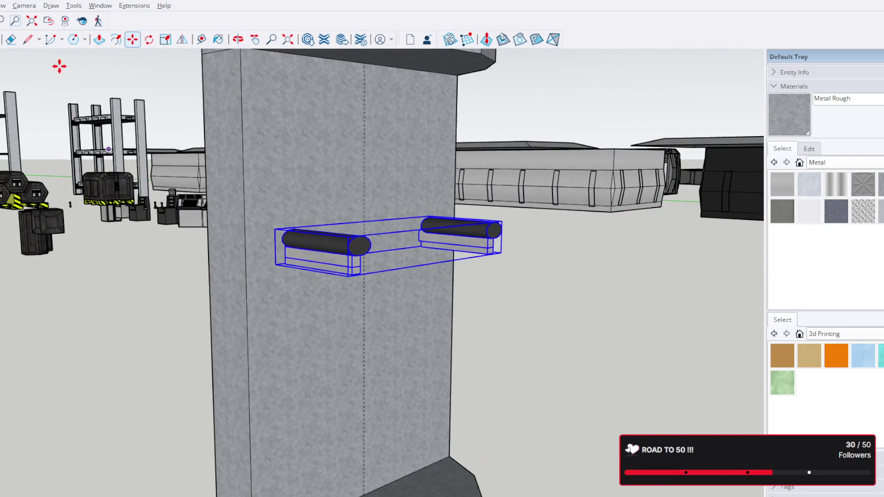
Measure up from the pillar's bottom edge with the Tape Measure, leaving a guide line
{"action": "left_click", "coordinate": [200, 39]}
{"action": "left_click", "coordinate": [390, 482]}
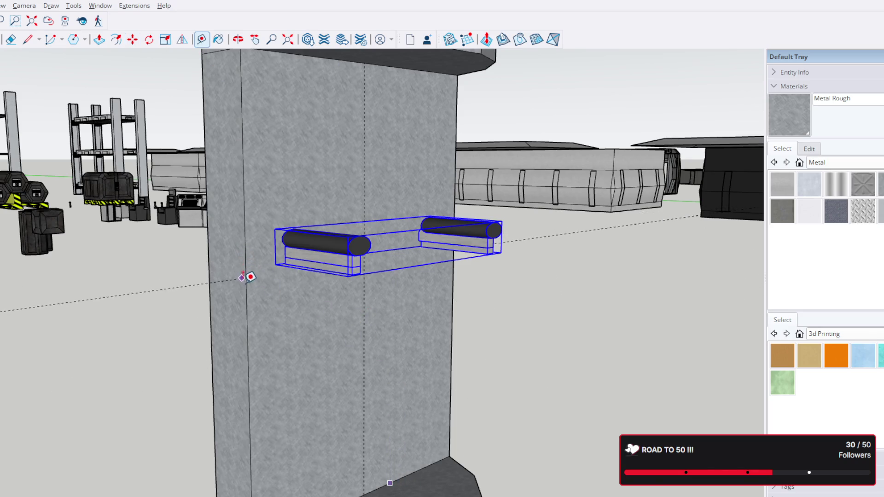
{"action": "left_click", "coordinate": [263, 314]}
{"action": "scroll", "coordinate": [263, 315], "scroll_direction": "up", "scroll_amount": 1}
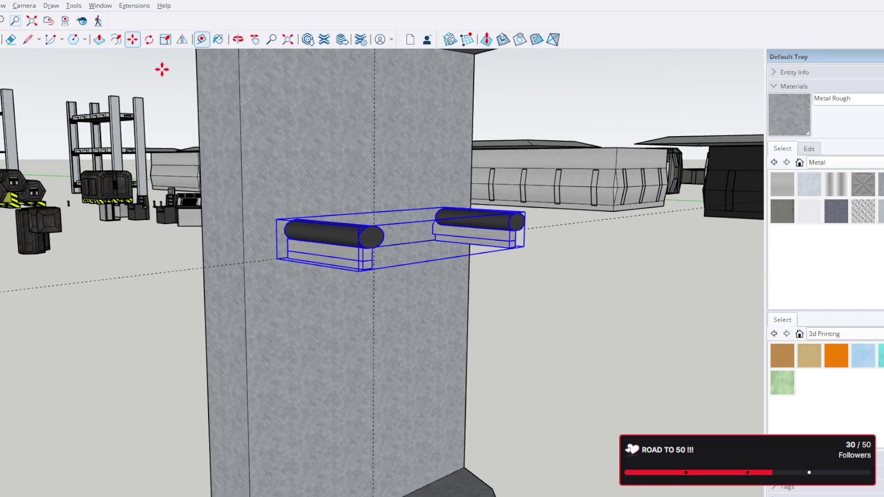
{"action": "scroll", "coordinate": [306, 213], "scroll_direction": "up", "scroll_amount": 2}
{"action": "scroll", "coordinate": [237, 244], "scroll_direction": "up", "scroll_amount": 2}
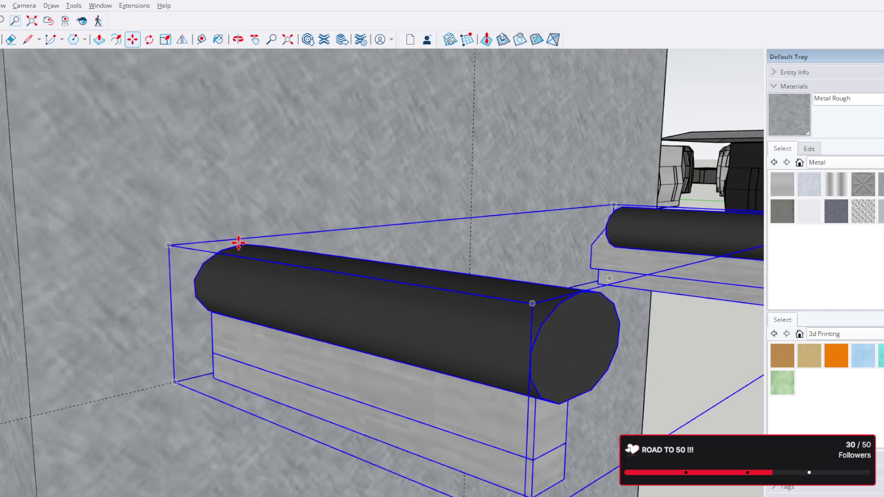
Move the bracket pair down and in until it sits flush against the pillar face
{"action": "left_click", "coordinate": [238, 244]}
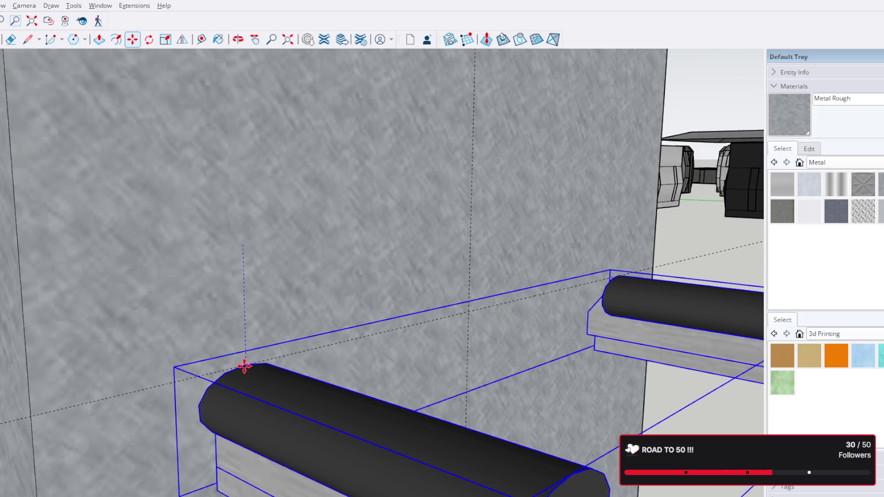
{"action": "scroll", "coordinate": [244, 366], "scroll_direction": "up", "scroll_amount": 2}
{"action": "scroll", "coordinate": [247, 367], "scroll_direction": "up", "scroll_amount": 2}
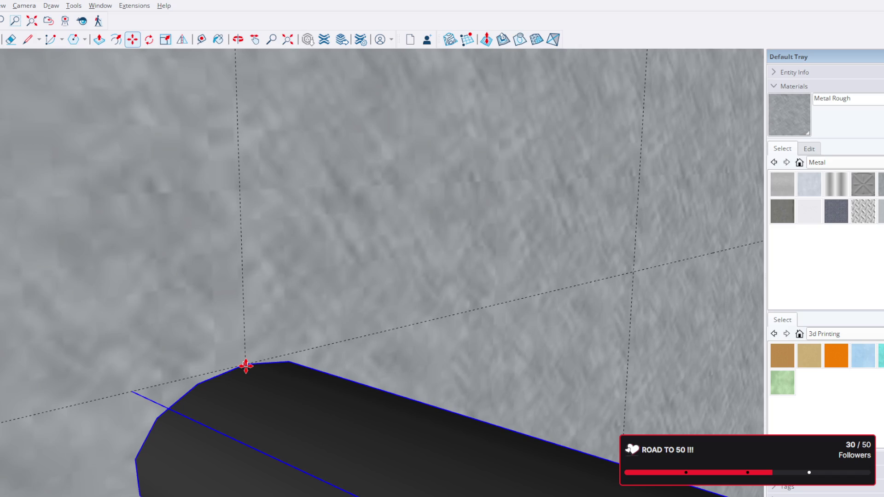
{"action": "scroll", "coordinate": [233, 364], "scroll_direction": "down", "scroll_amount": 3}
{"action": "scroll", "coordinate": [385, 332], "scroll_direction": "down", "scroll_amount": 2}
{"action": "scroll", "coordinate": [373, 338], "scroll_direction": "down", "scroll_amount": 2}
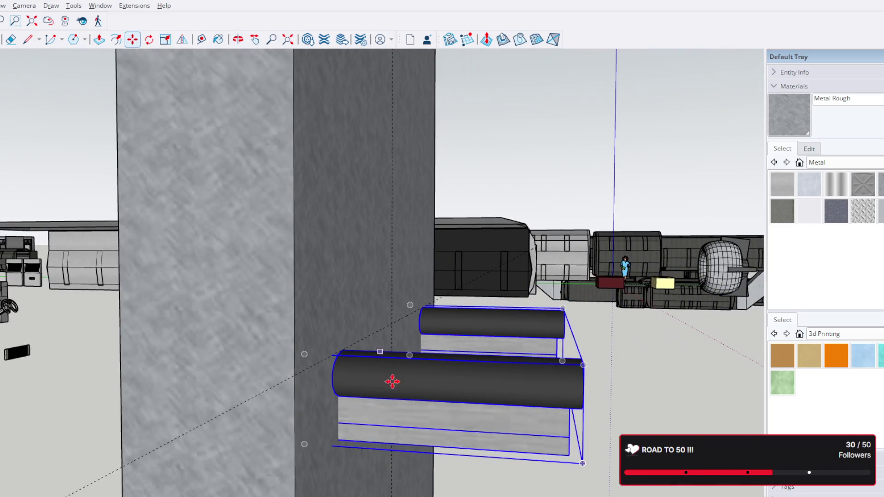
{"action": "left_click", "coordinate": [401, 417]}
{"action": "left_click_drag", "start_coordinate": [444, 429], "coordinate": [422, 421]}
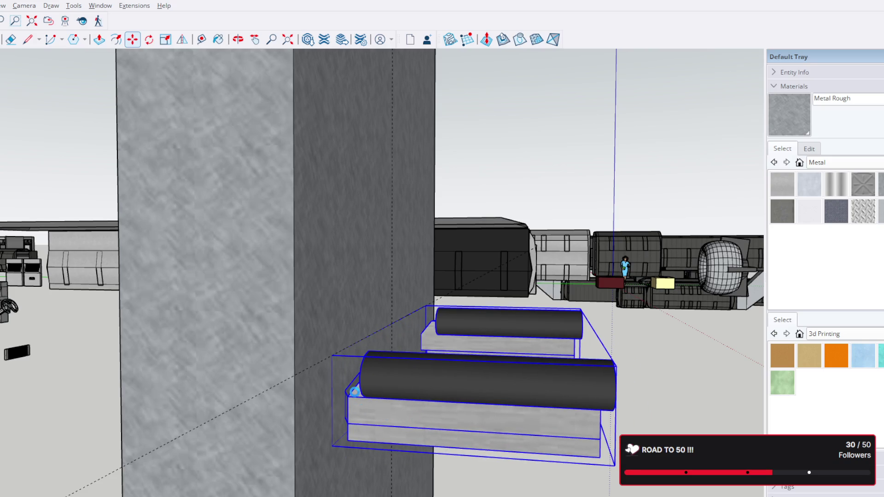
{"action": "scroll", "coordinate": [354, 391], "scroll_direction": "up", "scroll_amount": 1}
{"action": "scroll", "coordinate": [353, 391], "scroll_direction": "up", "scroll_amount": 1}
{"action": "scroll", "coordinate": [352, 394], "scroll_direction": "up", "scroll_amount": 2}
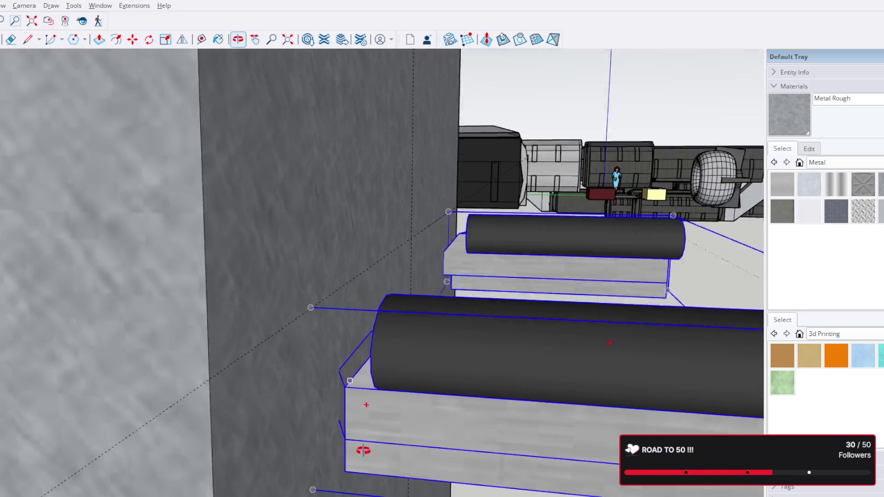
{"action": "middle_click_drag", "start_coordinate": [363, 450], "coordinate": [366, 401]}
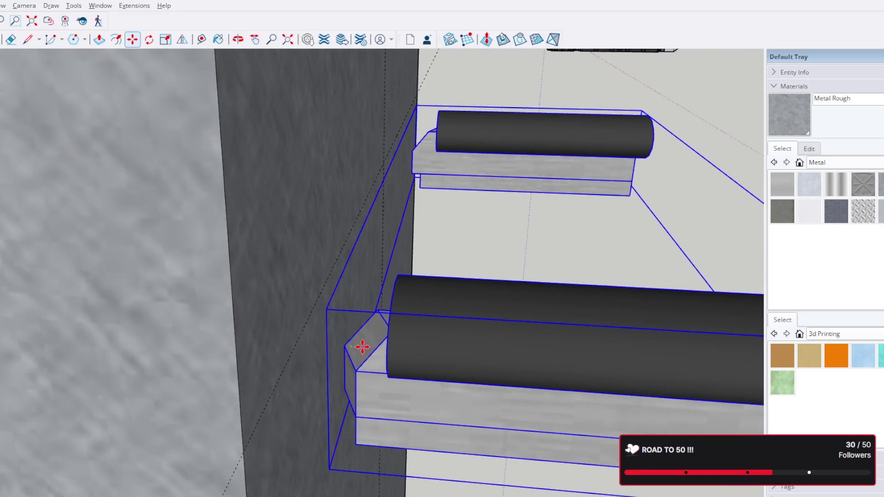
{"action": "left_click_drag", "start_coordinate": [348, 347], "coordinate": [336, 345]}
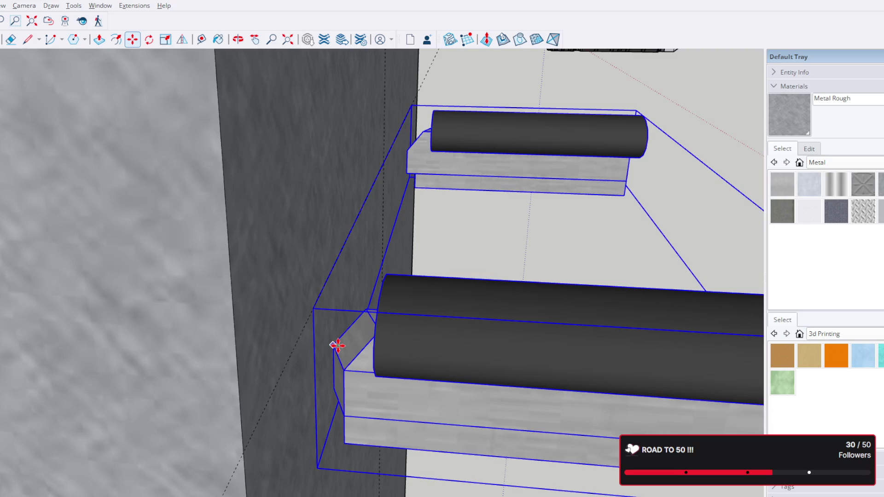
{"action": "scroll", "coordinate": [336, 347], "scroll_direction": "down", "scroll_amount": 2}
{"action": "scroll", "coordinate": [349, 332], "scroll_direction": "down", "scroll_amount": 3}
{"action": "mouse_move", "coordinate": [497, 310]}
{"action": "middle_mouse_down"}
{"action": "mouse_move", "coordinate": [267, 284]}
{"action": "mouse_move", "coordinate": [277, 145]}
{"action": "middle_mouse_up"}
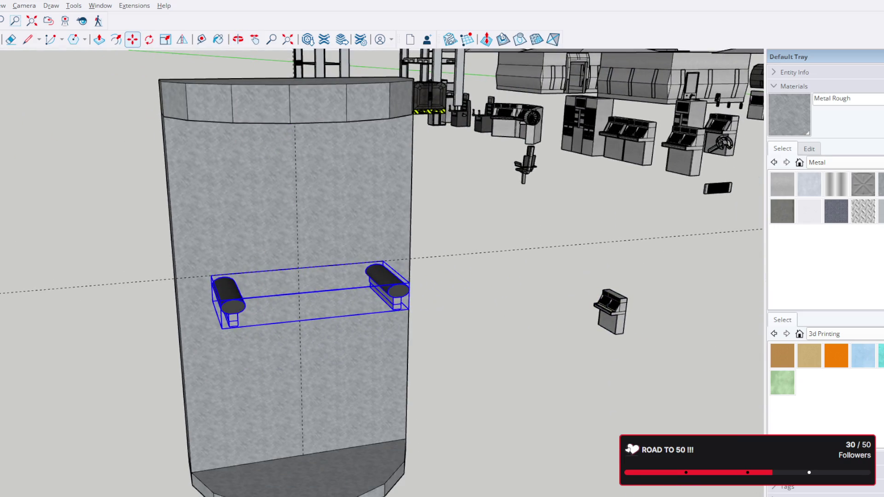
{"action": "left_click", "coordinate": [307, 39]}
{"action": "scroll", "coordinate": [301, 251], "scroll_direction": "up", "scroll_amount": 1}
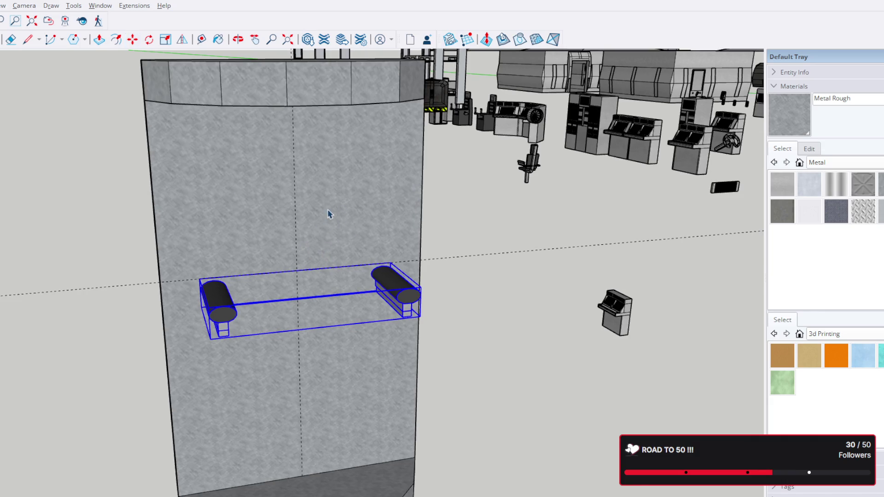
{"action": "scroll", "coordinate": [370, 293], "scroll_direction": "down", "scroll_amount": 3}
{"action": "scroll", "coordinate": [371, 293], "scroll_direction": "down", "scroll_amount": 3}
{"action": "scroll", "coordinate": [371, 293], "scroll_direction": "down", "scroll_amount": 3}
{"action": "mouse_move", "coordinate": [371, 292]}
{"action": "middle_mouse_down"}
{"action": "mouse_move", "coordinate": [118, 270]}
{"action": "mouse_move", "coordinate": [335, 252]}
{"action": "mouse_move", "coordinate": [415, 335]}
{"action": "mouse_move", "coordinate": [334, 321]}
{"action": "middle_mouse_up"}
{"action": "scroll", "coordinate": [333, 322], "scroll_direction": "up", "scroll_amount": 3}
{"action": "scroll", "coordinate": [361, 328], "scroll_direction": "down", "scroll_amount": 2}
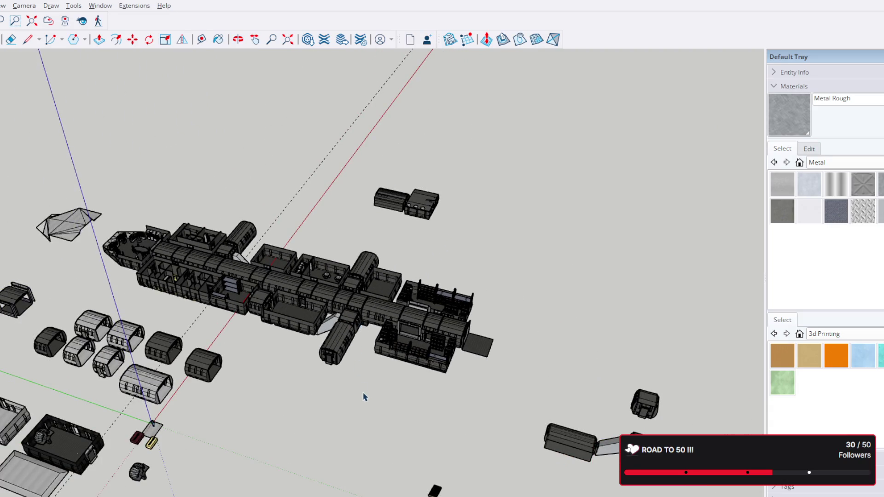
{"action": "mouse_move", "coordinate": [189, 429]}
{"action": "middle_mouse_down"}
{"action": "mouse_move", "coordinate": [405, 290]}
{"action": "mouse_move", "coordinate": [381, 336]}
{"action": "mouse_move", "coordinate": [345, 345]}
{"action": "mouse_move", "coordinate": [369, 355]}
{"action": "middle_mouse_up"}
{"action": "scroll", "coordinate": [513, 331], "scroll_direction": "up", "scroll_amount": 3}
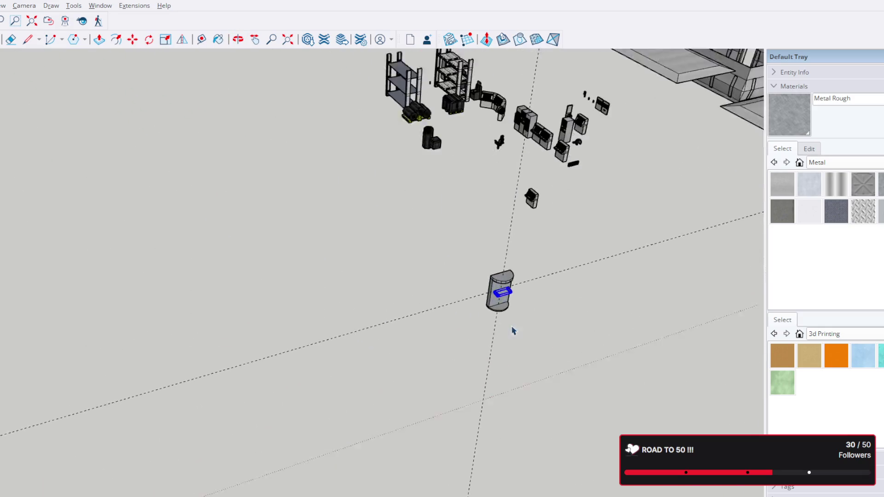
{"action": "scroll", "coordinate": [514, 332], "scroll_direction": "up", "scroll_amount": 2}
{"action": "middle_click_drag", "start_coordinate": [513, 332], "coordinate": [366, 266]}
{"action": "scroll", "coordinate": [494, 363], "scroll_direction": "up", "scroll_amount": 2}
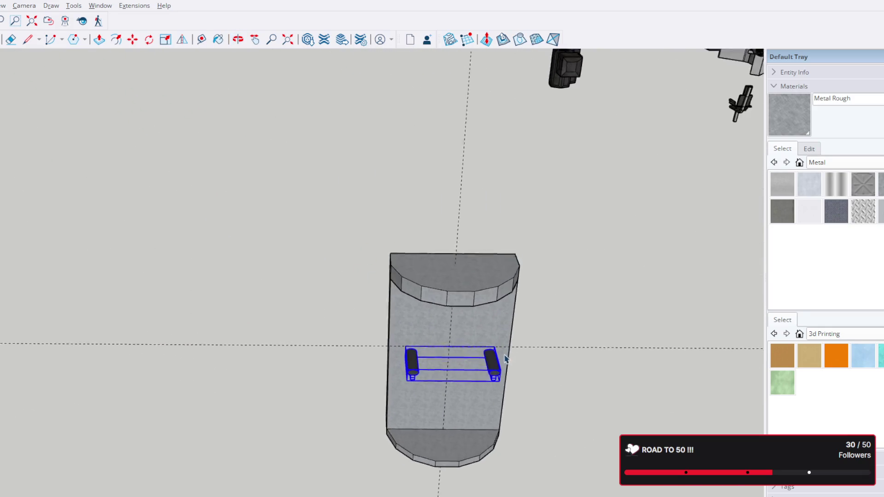
{"action": "scroll", "coordinate": [495, 366], "scroll_direction": "up", "scroll_amount": 3}
{"action": "mouse_move", "coordinate": [483, 381]}
{"action": "middle_mouse_down"}
{"action": "mouse_move", "coordinate": [480, 395]}
{"action": "mouse_move", "coordinate": [489, 391]}
{"action": "middle_mouse_up"}
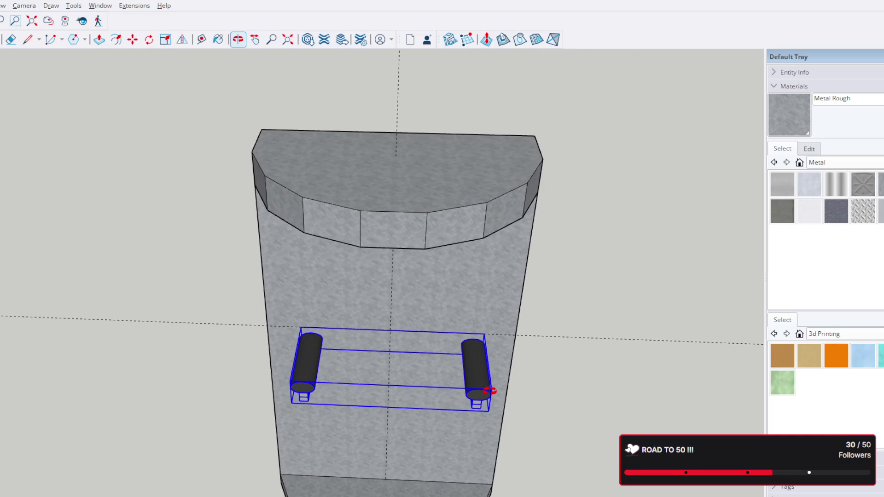
{"action": "scroll", "coordinate": [489, 392], "scroll_direction": "down", "scroll_amount": 5}
{"action": "mouse_move", "coordinate": [537, 246]}
{"action": "middle_mouse_down"}
{"action": "mouse_move", "coordinate": [537, 286]}
{"action": "mouse_move", "coordinate": [493, 345]}
{"action": "middle_mouse_up"}
{"action": "scroll", "coordinate": [302, 320], "scroll_direction": "down", "scroll_amount": 1}
{"action": "middle_click_drag", "start_coordinate": [302, 320], "coordinate": [298, 351]}
{"action": "left_click", "coordinate": [262, 317]}
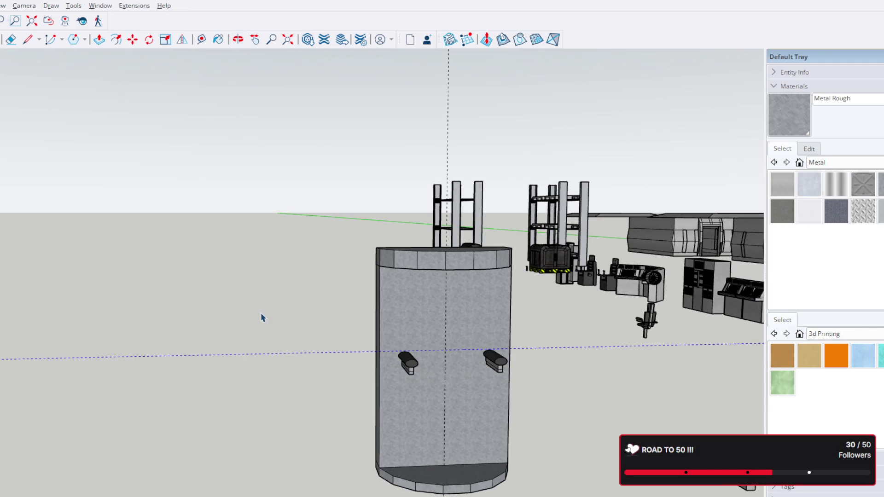
{"action": "middle_click_drag", "start_coordinate": [492, 221], "coordinate": [408, 180]}
{"action": "scroll", "coordinate": [416, 180], "scroll_direction": "down", "scroll_amount": 3}
{"action": "scroll", "coordinate": [369, 180], "scroll_direction": "down", "scroll_amount": 2}
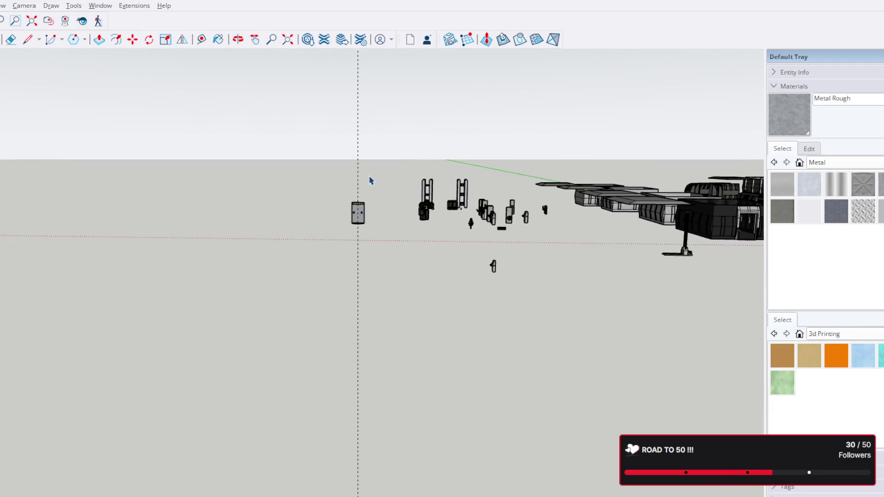
{"action": "scroll", "coordinate": [365, 174], "scroll_direction": "up", "scroll_amount": 1}
{"action": "scroll", "coordinate": [385, 237], "scroll_direction": "up", "scroll_amount": 2}
{"action": "scroll", "coordinate": [319, 275], "scroll_direction": "up", "scroll_amount": 3}
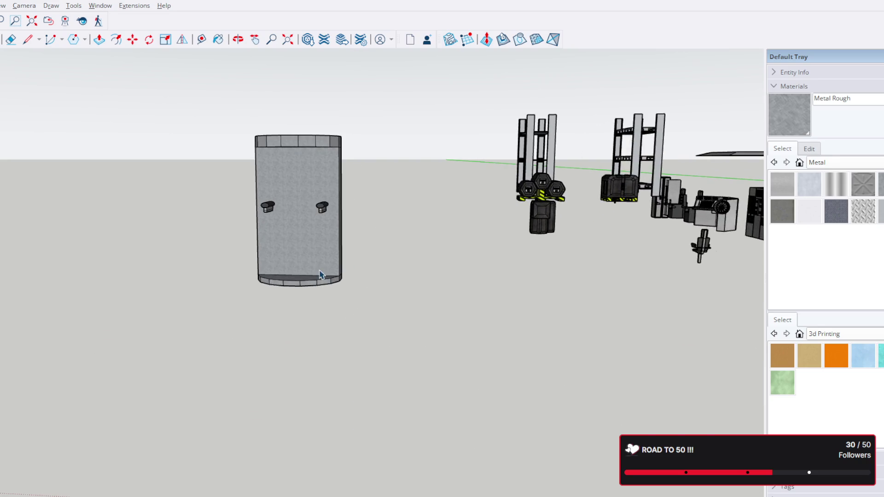
{"action": "mouse_move", "coordinate": [243, 274]}
{"action": "middle_mouse_down"}
{"action": "mouse_move", "coordinate": [369, 274]}
{"action": "mouse_move", "coordinate": [414, 288]}
{"action": "middle_mouse_up"}
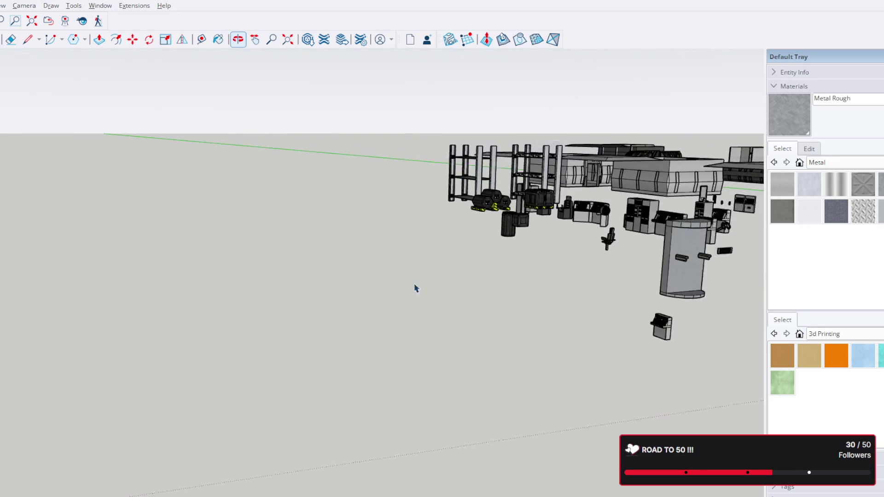
{"action": "scroll", "coordinate": [653, 278], "scroll_direction": "up", "scroll_amount": 2}
{"action": "scroll", "coordinate": [653, 278], "scroll_direction": "up", "scroll_amount": 3}
{"action": "mouse_move", "coordinate": [681, 283]}
{"action": "middle_mouse_down"}
{"action": "mouse_move", "coordinate": [409, 284]}
{"action": "mouse_move", "coordinate": [622, 349]}
{"action": "mouse_move", "coordinate": [430, 258]}
{"action": "mouse_move", "coordinate": [109, 256]}
{"action": "mouse_move", "coordinate": [459, 168]}
{"action": "mouse_move", "coordinate": [647, 292]}
{"action": "mouse_move", "coordinate": [397, 245]}
{"action": "mouse_move", "coordinate": [608, 239]}
{"action": "middle_mouse_up"}
{"action": "scroll", "coordinate": [607, 239], "scroll_direction": "down", "scroll_amount": 3}
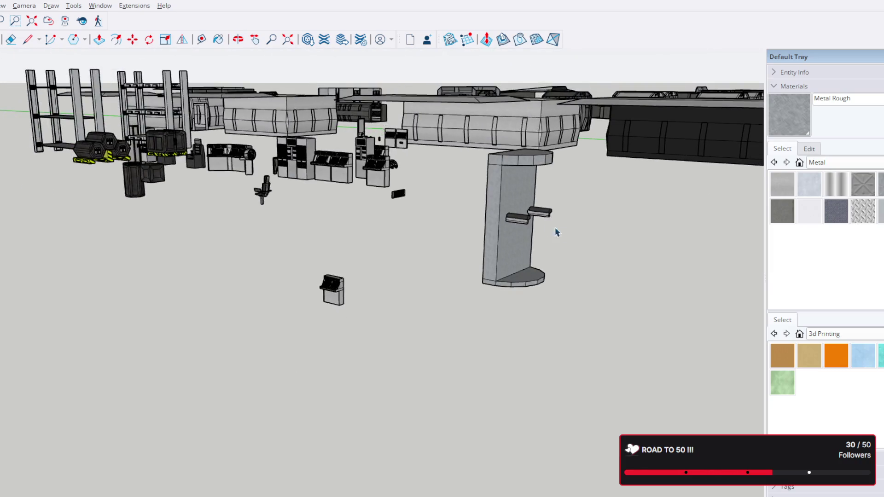
{"action": "scroll", "coordinate": [529, 218], "scroll_direction": "up", "scroll_amount": 2}
{"action": "scroll", "coordinate": [516, 209], "scroll_direction": "up", "scroll_amount": 2}
{"action": "scroll", "coordinate": [525, 210], "scroll_direction": "down", "scroll_amount": 3}
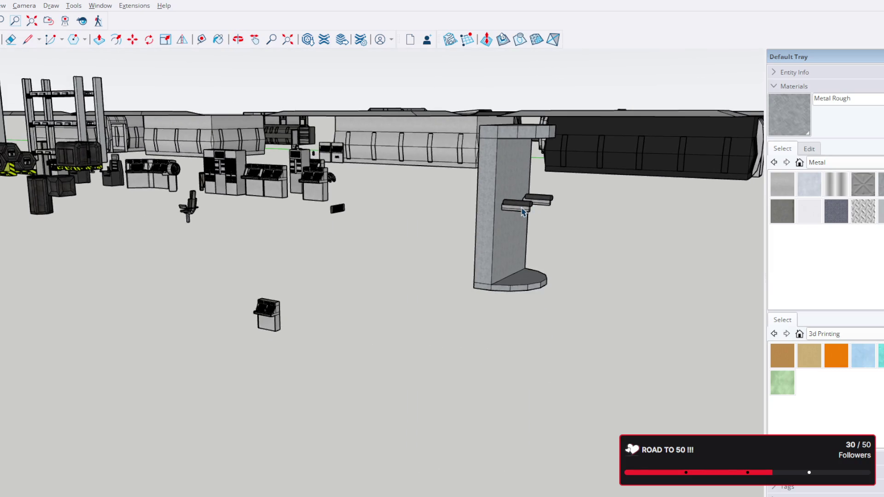
{"action": "scroll", "coordinate": [523, 212], "scroll_direction": "up", "scroll_amount": 2}
{"action": "scroll", "coordinate": [523, 212], "scroll_direction": "up", "scroll_amount": 2}
{"action": "mouse_move", "coordinate": [523, 211]}
{"action": "middle_mouse_down", "text": "shift"}
{"action": "mouse_move", "coordinate": [409, 237]}
{"action": "mouse_move", "coordinate": [105, 237]}
{"action": "mouse_move", "coordinate": [10, 288]}
{"action": "mouse_move", "coordinate": [247, 253]}
{"action": "mouse_move", "coordinate": [558, 246]}
{"action": "mouse_move", "coordinate": [554, 266]}
{"action": "middle_mouse_up", "text": "shift"}
{"action": "scroll", "coordinate": [571, 243], "scroll_direction": "down", "scroll_amount": 3}
{"action": "scroll", "coordinate": [569, 245], "scroll_direction": "up", "scroll_amount": 2}
{"action": "scroll", "coordinate": [557, 233], "scroll_direction": "up", "scroll_amount": 4}
{"action": "mouse_move", "coordinate": [557, 233]}
{"action": "middle_mouse_down"}
{"action": "mouse_move", "coordinate": [414, 205]}
{"action": "mouse_move", "coordinate": [278, 220]}
{"action": "middle_mouse_up"}
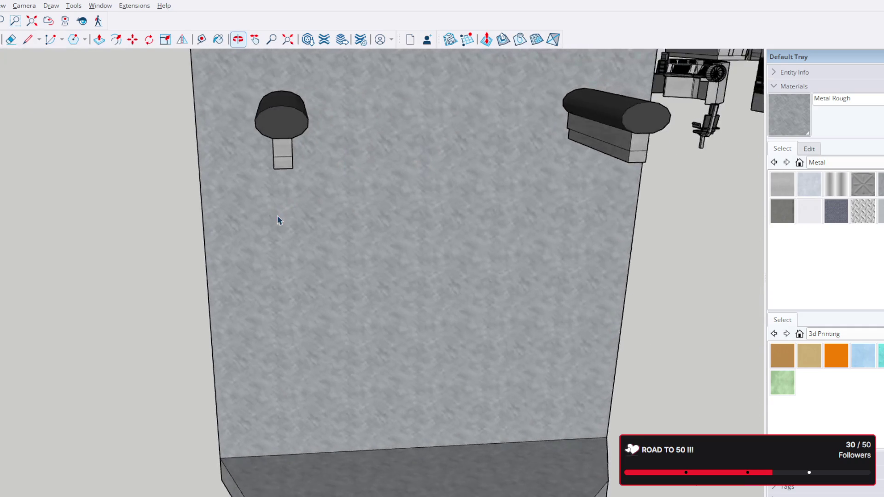
{"action": "scroll", "coordinate": [278, 220], "scroll_direction": "down", "scroll_amount": 2}
{"action": "scroll", "coordinate": [283, 212], "scroll_direction": "down", "scroll_amount": 2}
{"action": "scroll", "coordinate": [302, 196], "scroll_direction": "down", "scroll_amount": 5}
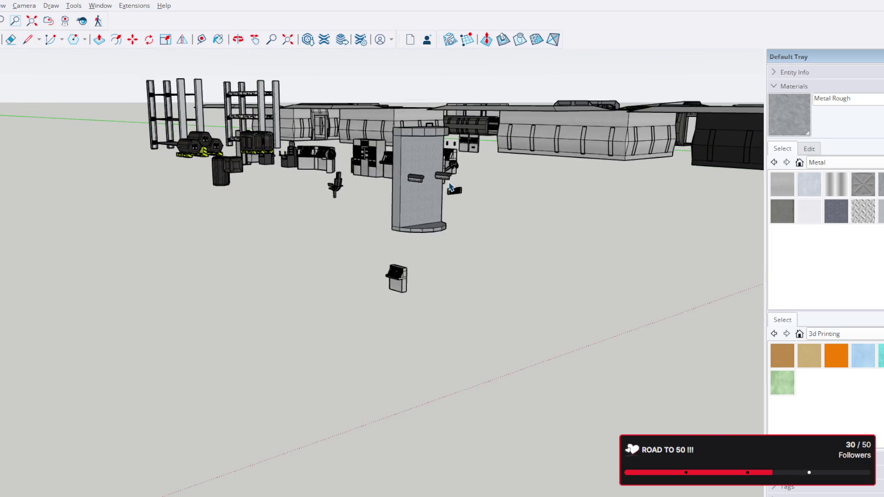
{"action": "scroll", "coordinate": [448, 187], "scroll_direction": "up", "scroll_amount": 2}
{"action": "scroll", "coordinate": [446, 189], "scroll_direction": "up", "scroll_amount": 3}
{"action": "mouse_move", "coordinate": [371, 178]}
{"action": "middle_mouse_down"}
{"action": "mouse_move", "coordinate": [371, 197]}
{"action": "mouse_move", "coordinate": [458, 195]}
{"action": "mouse_move", "coordinate": [375, 200]}
{"action": "mouse_move", "coordinate": [374, 236]}
{"action": "middle_mouse_up"}
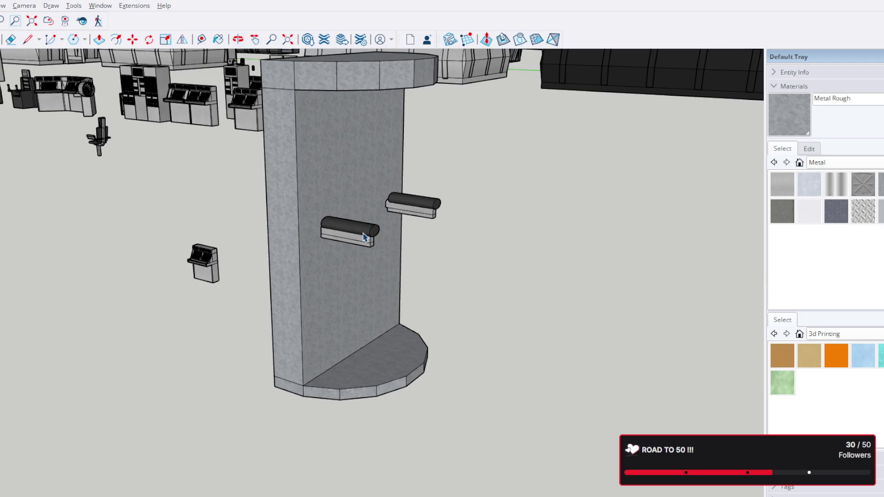
{"action": "scroll", "coordinate": [365, 237], "scroll_direction": "down", "scroll_amount": 1}
{"action": "scroll", "coordinate": [374, 235], "scroll_direction": "down", "scroll_amount": 4}
{"action": "scroll", "coordinate": [385, 234], "scroll_direction": "down", "scroll_amount": 1}
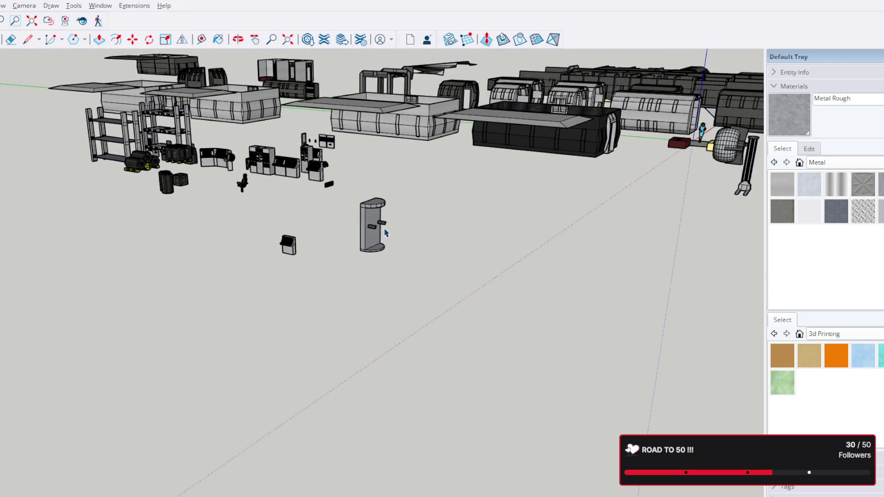
{"action": "scroll", "coordinate": [385, 234], "scroll_direction": "up", "scroll_amount": 3}
{"action": "scroll", "coordinate": [370, 232], "scroll_direction": "up", "scroll_amount": 3}
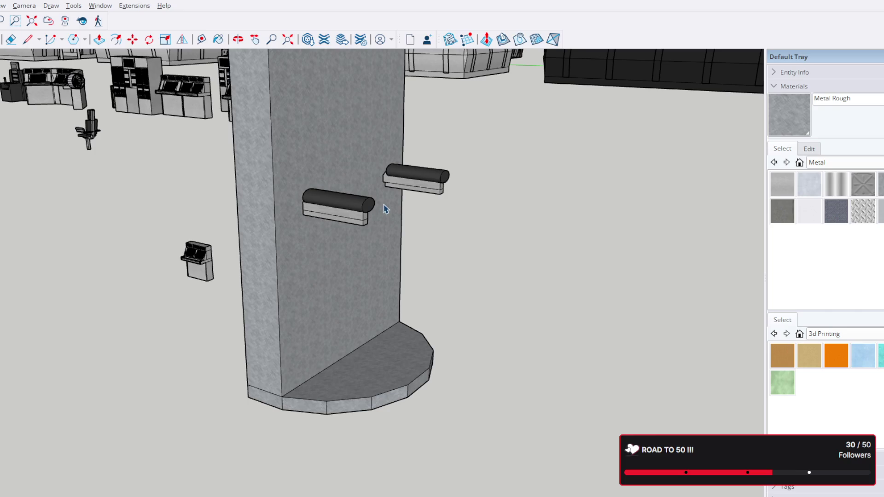
{"action": "mouse_move", "coordinate": [357, 198]}
{"action": "middle_mouse_down"}
{"action": "mouse_move", "coordinate": [356, 173]}
{"action": "mouse_move", "coordinate": [221, 213]}
{"action": "mouse_move", "coordinate": [188, 296]}
{"action": "mouse_move", "coordinate": [289, 309]}
{"action": "mouse_move", "coordinate": [405, 253]}
{"action": "mouse_move", "coordinate": [288, 138]}
{"action": "mouse_move", "coordinate": [415, 194]}
{"action": "mouse_move", "coordinate": [242, 187]}
{"action": "middle_mouse_up"}
{"action": "scroll", "coordinate": [404, 205], "scroll_direction": "up", "scroll_amount": 3}
{"action": "mouse_move", "coordinate": [405, 205]}
{"action": "middle_mouse_down"}
{"action": "mouse_move", "coordinate": [52, 199]}
{"action": "mouse_move", "coordinate": [215, 218]}
{"action": "middle_mouse_up"}
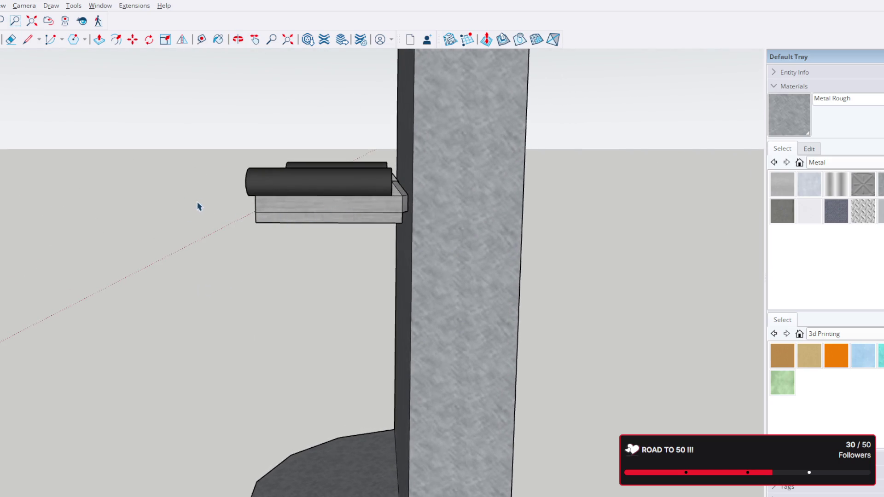
{"action": "scroll", "coordinate": [397, 217], "scroll_direction": "up", "scroll_amount": 2}
{"action": "scroll", "coordinate": [399, 228], "scroll_direction": "up", "scroll_amount": 3}
Edit the rail bracket and delete its stray end edge and the dark triangular face
{"action": "left_click", "coordinate": [401, 236]}
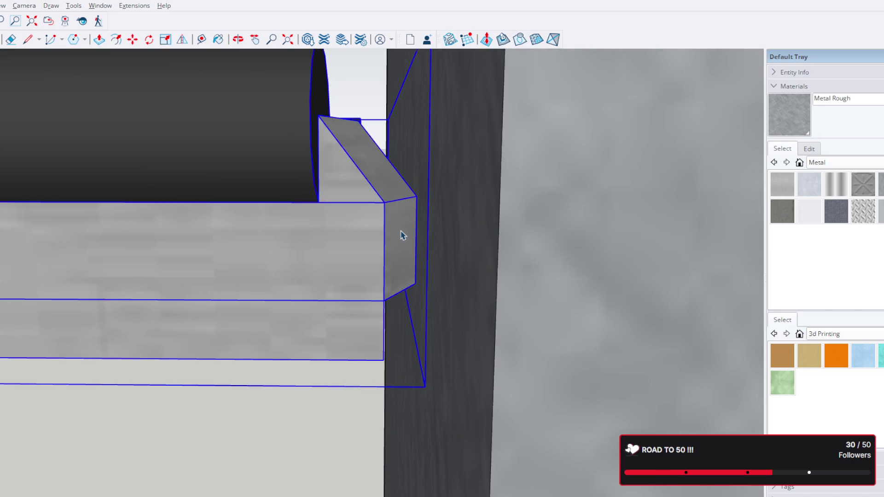
{"action": "double_click", "coordinate": [398, 236]}
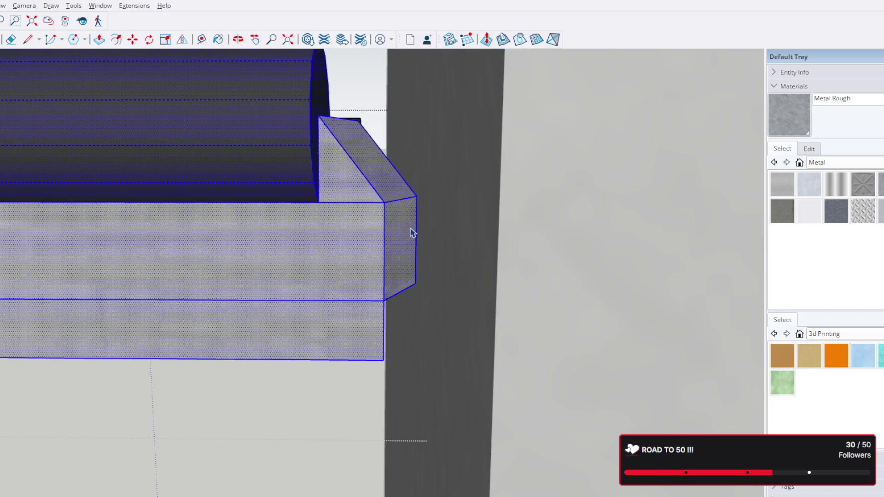
{"action": "left_click", "coordinate": [415, 229]}
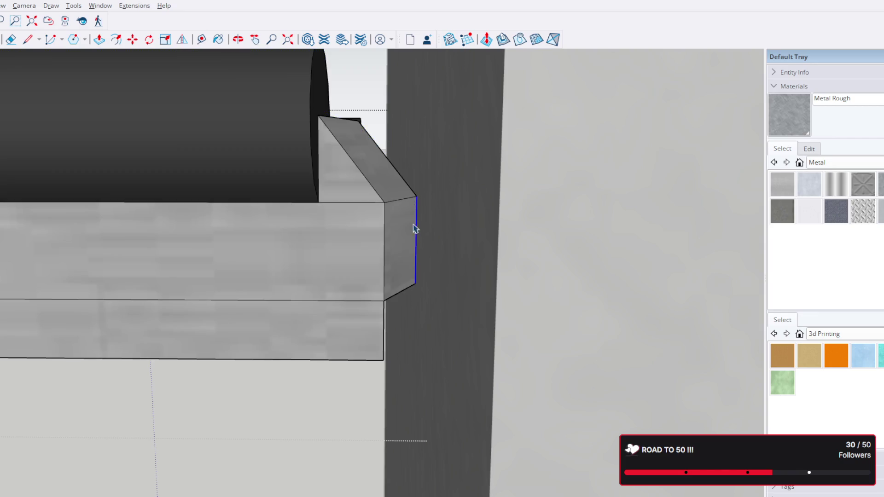
{"action": "key", "text": "Delete"}
{"action": "left_click", "coordinate": [412, 285]}
{"action": "key", "text": "Delete"}
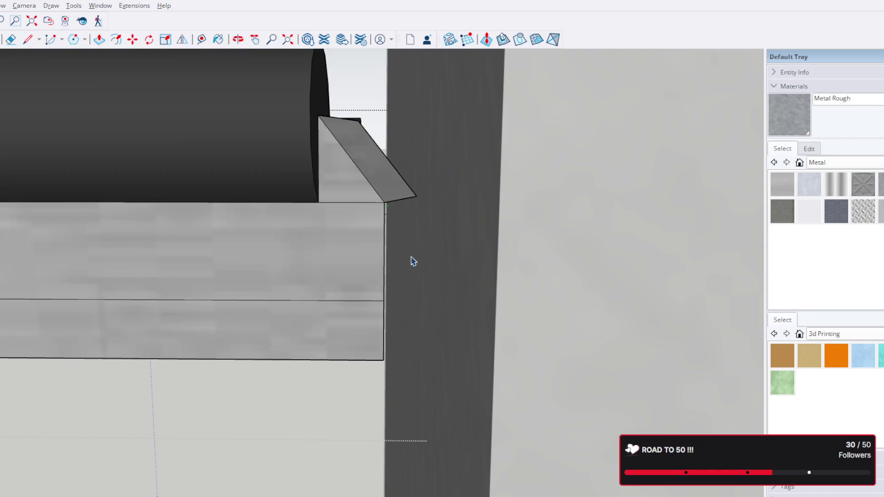
Delete the remaining triangular face and diagonal edge, then inspect the upper block's sloped end
{"action": "left_click", "coordinate": [411, 175]}
{"action": "key", "text": "Delete"}
{"action": "mouse_move", "coordinate": [392, 170]}
{"action": "middle_mouse_down"}
{"action": "mouse_move", "coordinate": [393, 189]}
{"action": "mouse_move", "coordinate": [354, 260]}
{"action": "middle_mouse_up"}
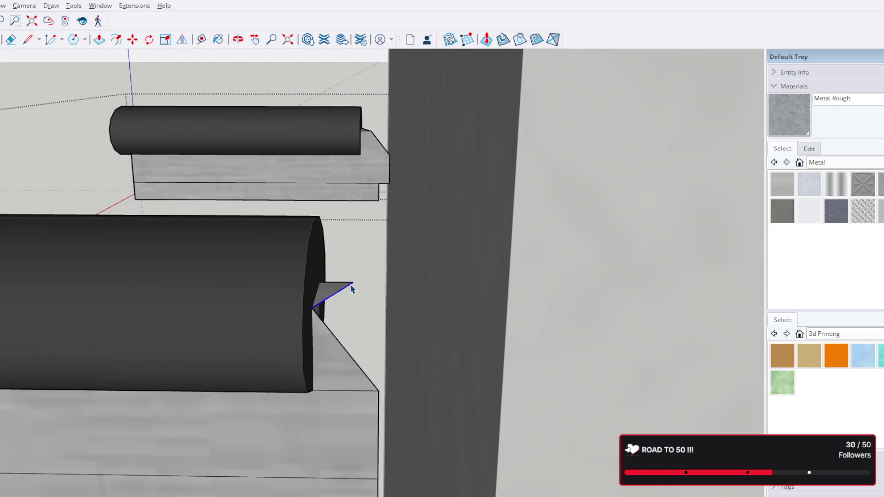
{"action": "key", "text": "Delete"}
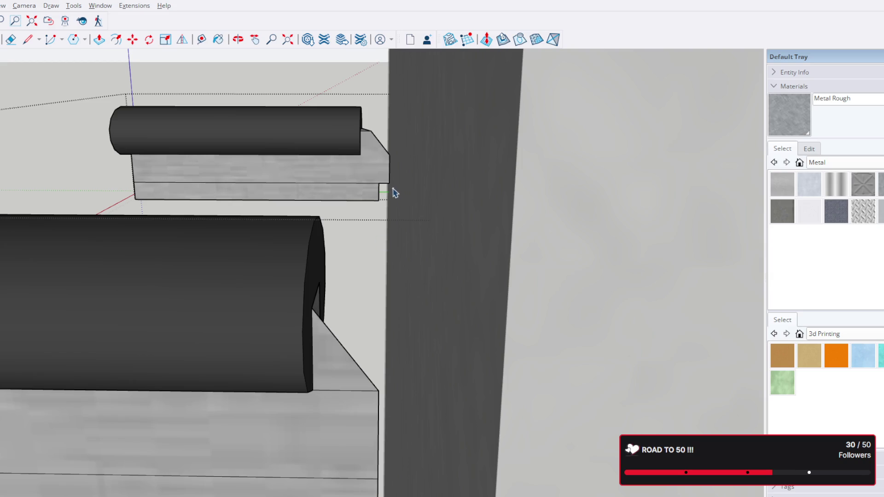
{"action": "double_click", "coordinate": [389, 137]}
{"action": "scroll", "coordinate": [379, 147], "scroll_direction": "down", "scroll_amount": 3}
{"action": "mouse_move", "coordinate": [375, 158]}
{"action": "middle_mouse_down"}
{"action": "mouse_move", "coordinate": [394, 138]}
{"action": "mouse_move", "coordinate": [336, 187]}
{"action": "mouse_move", "coordinate": [622, 162]}
{"action": "mouse_move", "coordinate": [164, 181]}
{"action": "middle_mouse_up"}
{"action": "scroll", "coordinate": [212, 159], "scroll_direction": "up", "scroll_amount": 3}
Undo and redo an edit on the lower block, then orbit to the beam's left end face
{"action": "left_click", "coordinate": [254, 180]}
{"action": "key", "text": "ctrl+z"}
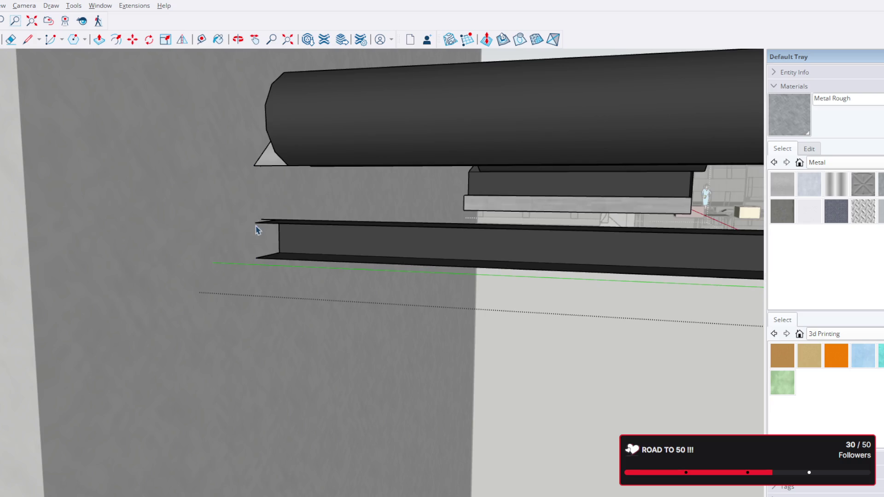
{"action": "middle_click_drag", "start_coordinate": [268, 267], "coordinate": [288, 290]}
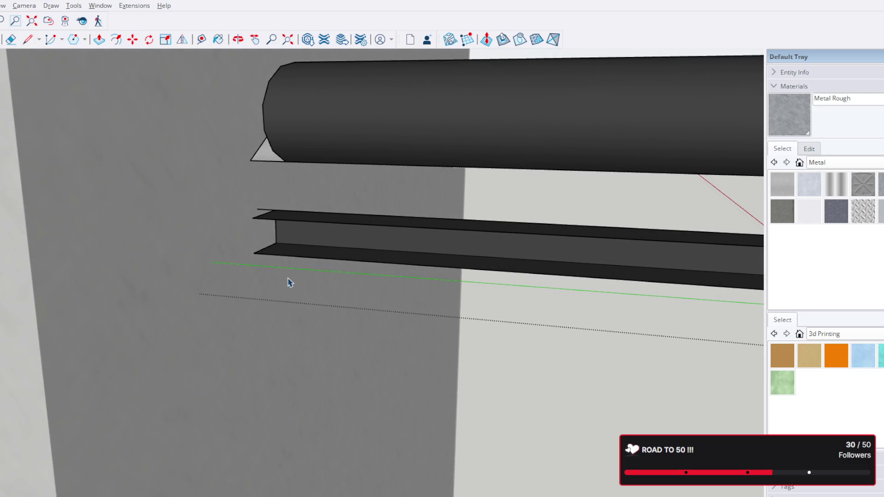
{"action": "key", "text": "ctrl+y"}
{"action": "scroll", "coordinate": [252, 180], "scroll_direction": "up", "scroll_amount": 2}
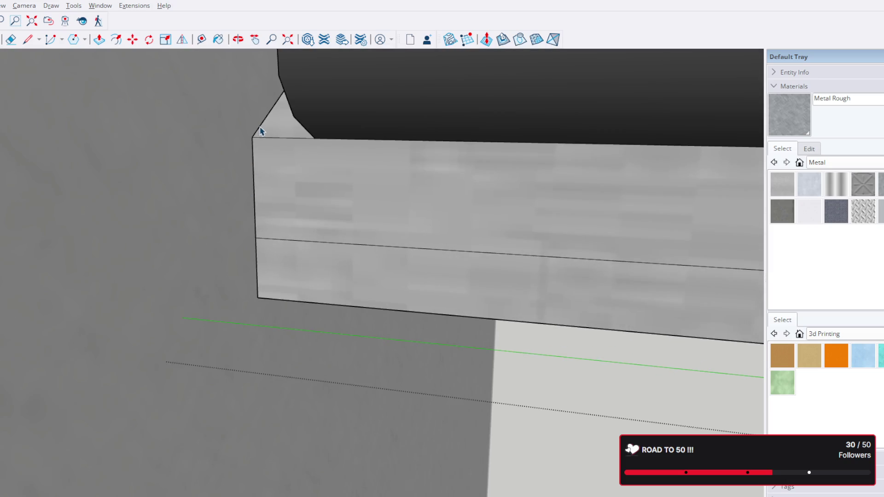
{"action": "scroll", "coordinate": [261, 132], "scroll_direction": "up", "scroll_amount": 1}
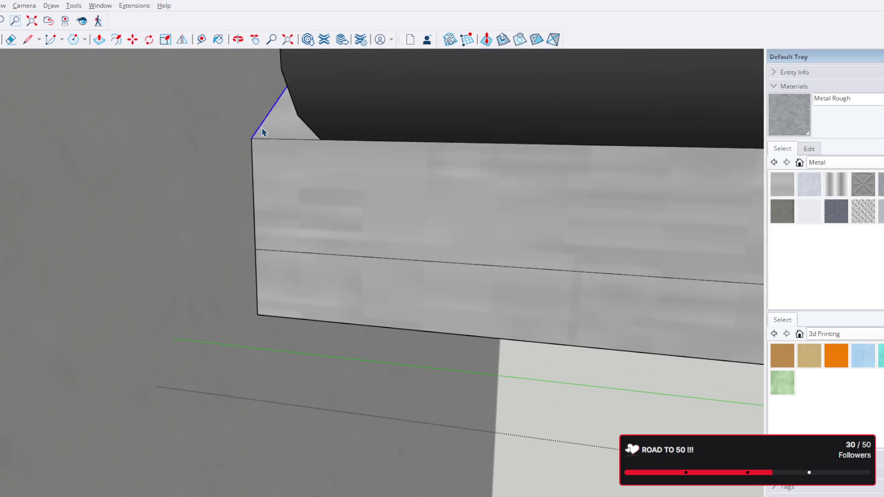
{"action": "middle_click_drag", "start_coordinate": [267, 142], "coordinate": [355, 231]}
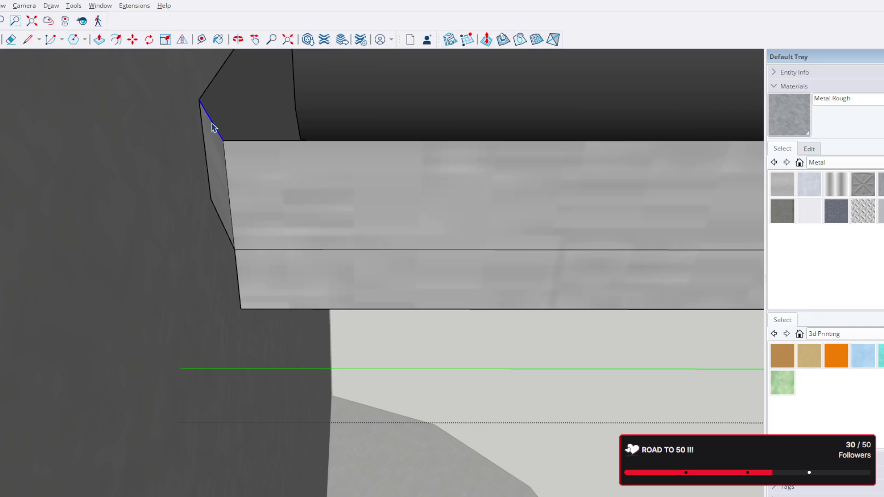
Delete the beam's end and vertical edges and the two leftover triangular faces
{"action": "key", "text": "Delete"}
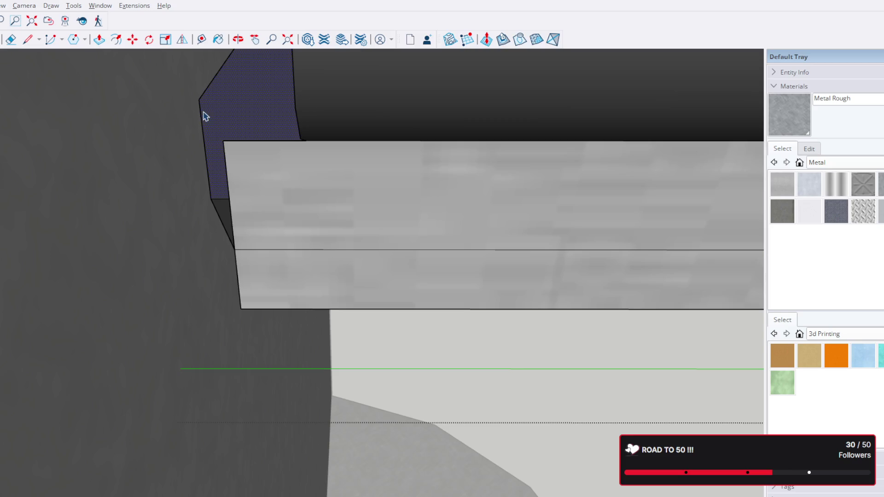
{"action": "key", "text": "Delete"}
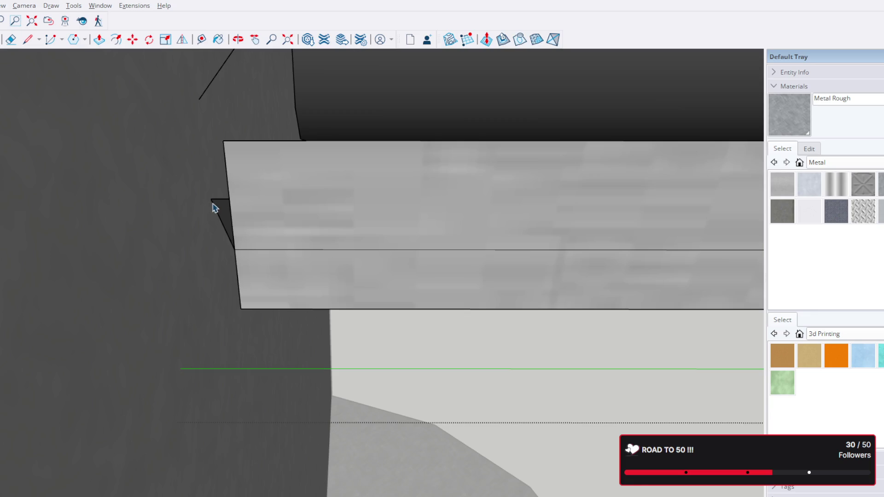
{"action": "left_click", "coordinate": [218, 213]}
{"action": "key", "text": "Delete"}
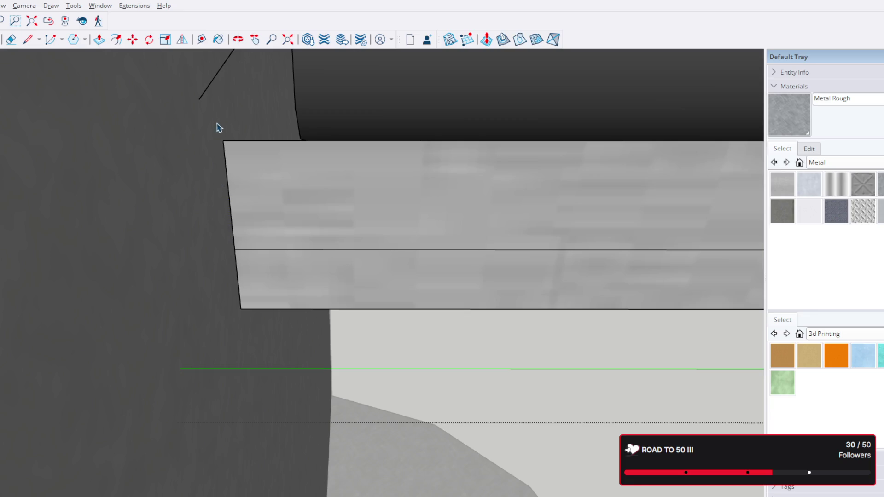
{"action": "scroll", "coordinate": [200, 83], "scroll_direction": "down", "scroll_amount": 3}
{"action": "scroll", "coordinate": [235, 100], "scroll_direction": "down", "scroll_amount": 2}
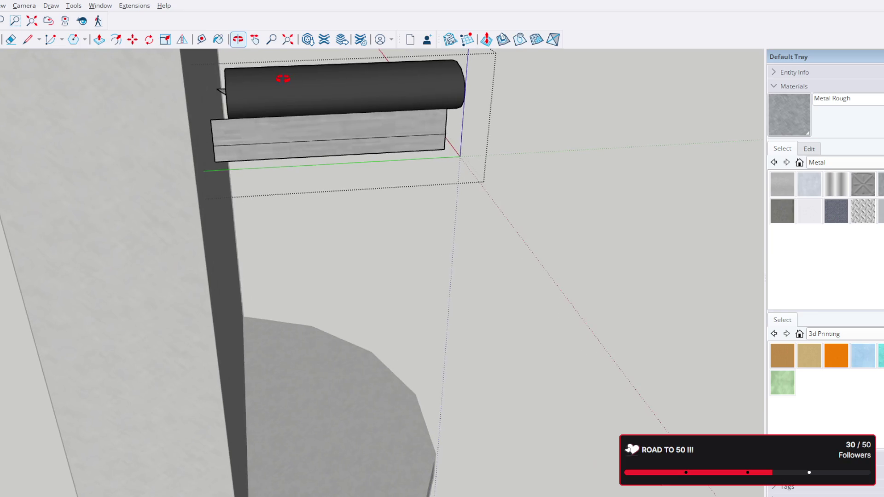
{"action": "scroll", "coordinate": [210, 92], "scroll_direction": "up", "scroll_amount": 4}
{"action": "scroll", "coordinate": [228, 90], "scroll_direction": "up", "scroll_amount": 4}
{"action": "scroll", "coordinate": [243, 90], "scroll_direction": "down", "scroll_amount": 2}
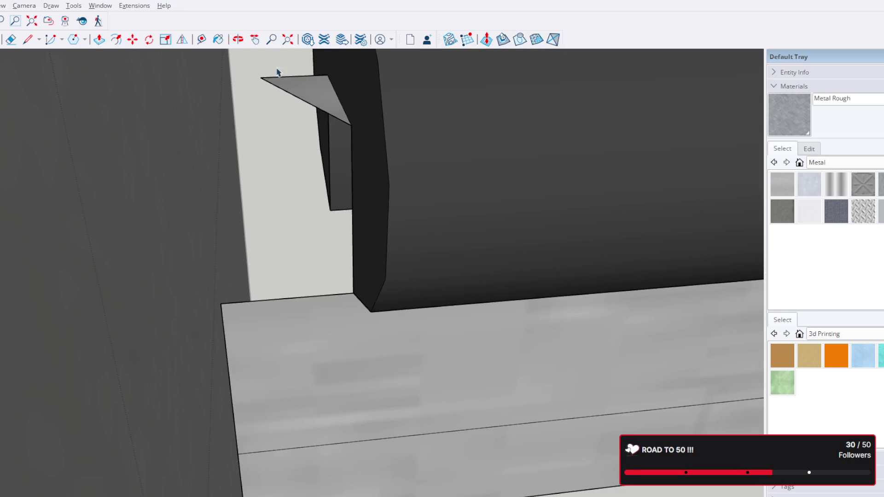
{"action": "key", "text": "Delete"}
{"action": "scroll", "coordinate": [262, 114], "scroll_direction": "down", "scroll_amount": 2}
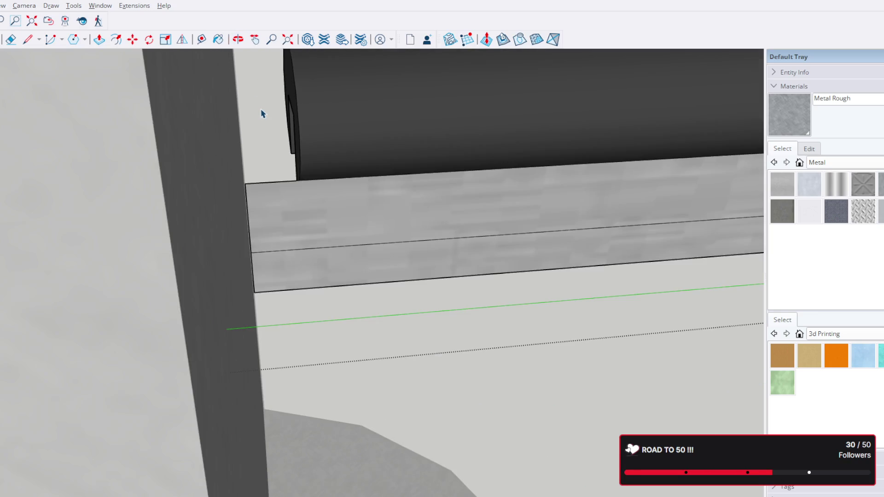
{"action": "scroll", "coordinate": [268, 116], "scroll_direction": "down", "scroll_amount": 2}
Inspect the cleaned bracket from several angles and close the group edit
{"action": "mouse_move", "coordinate": [375, 103]}
{"action": "middle_mouse_down"}
{"action": "mouse_move", "coordinate": [428, 131]}
{"action": "mouse_move", "coordinate": [89, 132]}
{"action": "mouse_move", "coordinate": [524, 234]}
{"action": "mouse_move", "coordinate": [394, 199]}
{"action": "middle_mouse_up"}
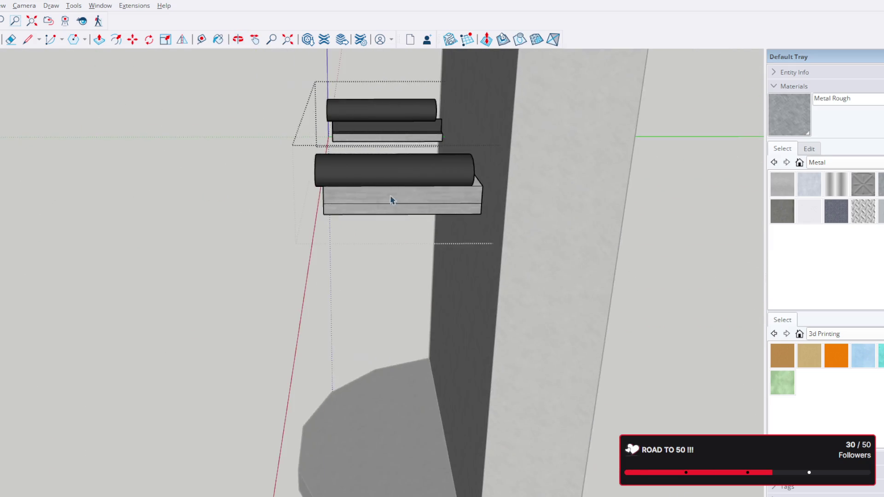
{"action": "scroll", "coordinate": [525, 200], "scroll_direction": "up", "scroll_amount": 3}
{"action": "left_click_drag", "start_coordinate": [554, 214], "coordinate": [524, 276]}
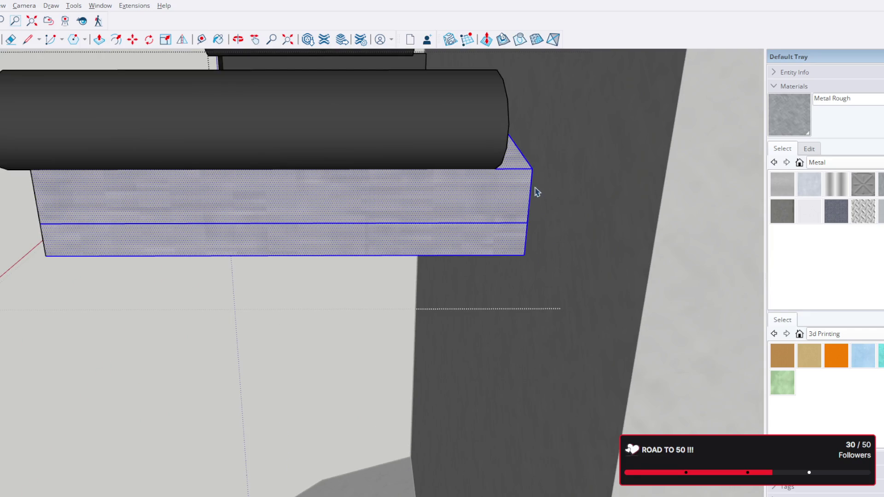
{"action": "left_click", "coordinate": [500, 200]}
{"action": "mouse_move", "coordinate": [500, 200]}
{"action": "middle_mouse_down"}
{"action": "mouse_move", "coordinate": [479, 89]}
{"action": "mouse_move", "coordinate": [517, 76]}
{"action": "mouse_move", "coordinate": [531, 158]}
{"action": "mouse_move", "coordinate": [570, 122]}
{"action": "mouse_move", "coordinate": [534, 211]}
{"action": "mouse_move", "coordinate": [540, 197]}
{"action": "middle_mouse_up"}
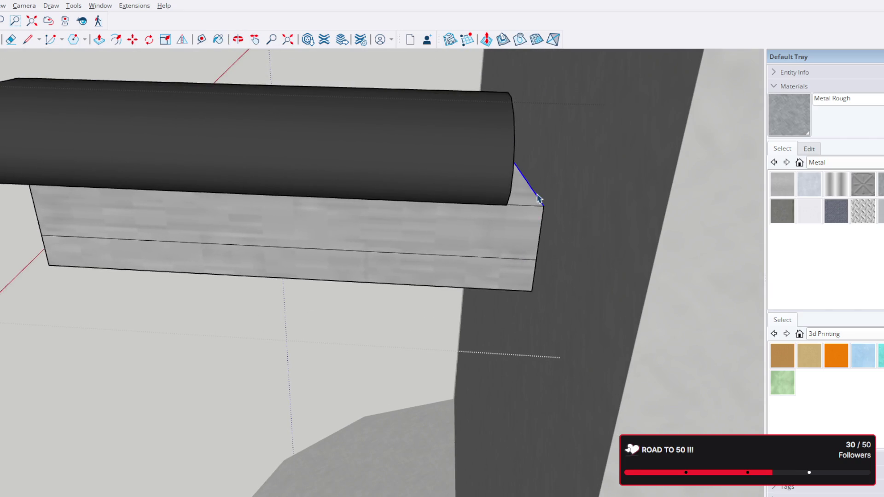
{"action": "mouse_move", "coordinate": [541, 194]}
{"action": "middle_mouse_down"}
{"action": "mouse_move", "coordinate": [509, 214]}
{"action": "mouse_move", "coordinate": [417, 241]}
{"action": "mouse_move", "coordinate": [775, 202]}
{"action": "mouse_move", "coordinate": [424, 203]}
{"action": "mouse_move", "coordinate": [292, 182]}
{"action": "mouse_move", "coordinate": [582, 231]}
{"action": "mouse_move", "coordinate": [468, 287]}
{"action": "mouse_move", "coordinate": [445, 282]}
{"action": "middle_mouse_up"}
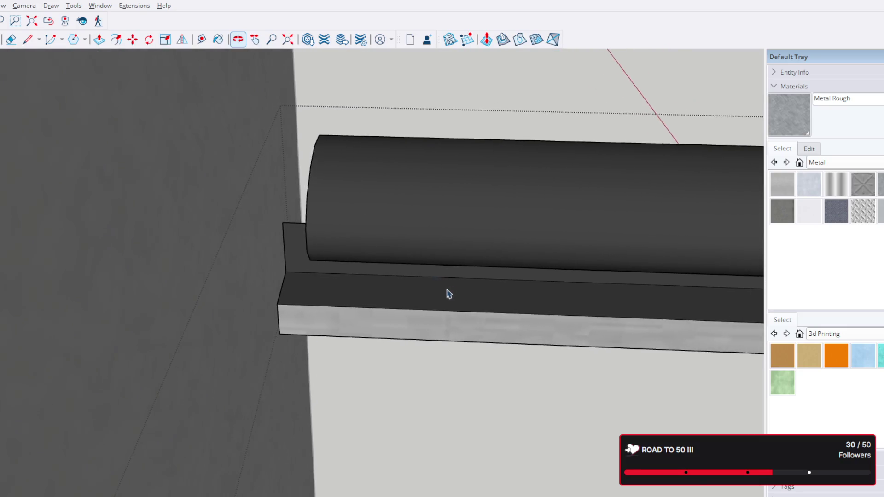
{"action": "scroll", "coordinate": [434, 290], "scroll_direction": "down", "scroll_amount": 3}
{"action": "scroll", "coordinate": [437, 282], "scroll_direction": "down", "scroll_amount": 3}
{"action": "key", "text": "Escape"}
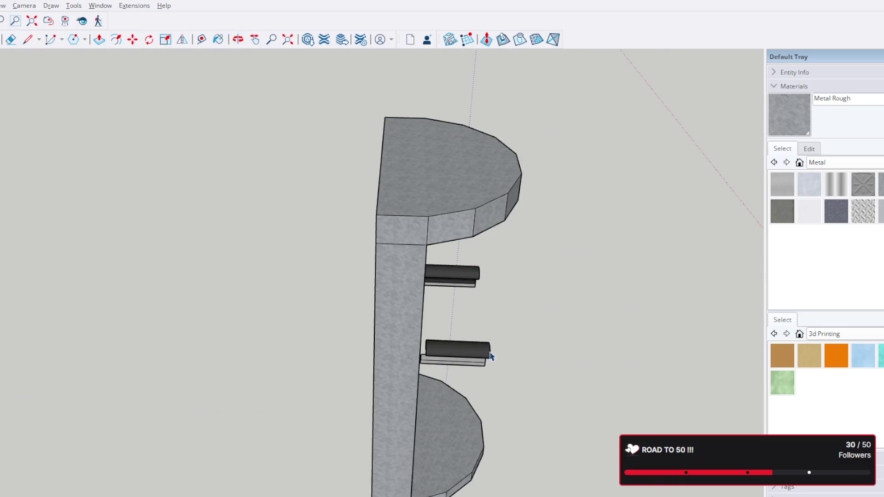
Move the two-bar bracket group away from the pillar into open space
{"action": "left_click", "coordinate": [474, 356]}
{"action": "middle_click_drag", "start_coordinate": [453, 307], "coordinate": [358, 278]}
{"action": "key", "text": "m"}
{"action": "left_click", "coordinate": [311, 265]}
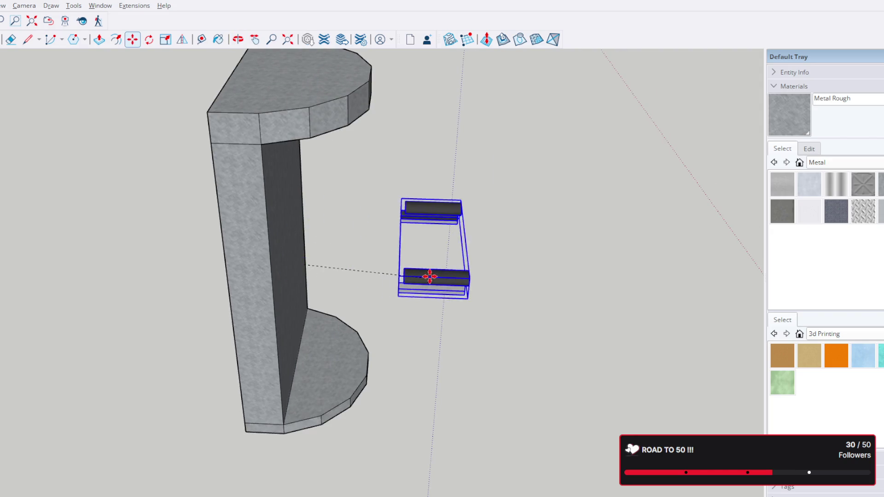
{"action": "left_click", "coordinate": [450, 271]}
{"action": "scroll", "coordinate": [443, 269], "scroll_direction": "up", "scroll_amount": 5}
{"action": "scroll", "coordinate": [507, 260], "scroll_direction": "down", "scroll_amount": 5}
{"action": "mouse_move", "coordinate": [596, 237]}
{"action": "middle_mouse_down", "text": "shift"}
{"action": "mouse_move", "coordinate": [330, 250]}
{"action": "mouse_move", "coordinate": [513, 237]}
{"action": "middle_mouse_up", "text": "shift"}
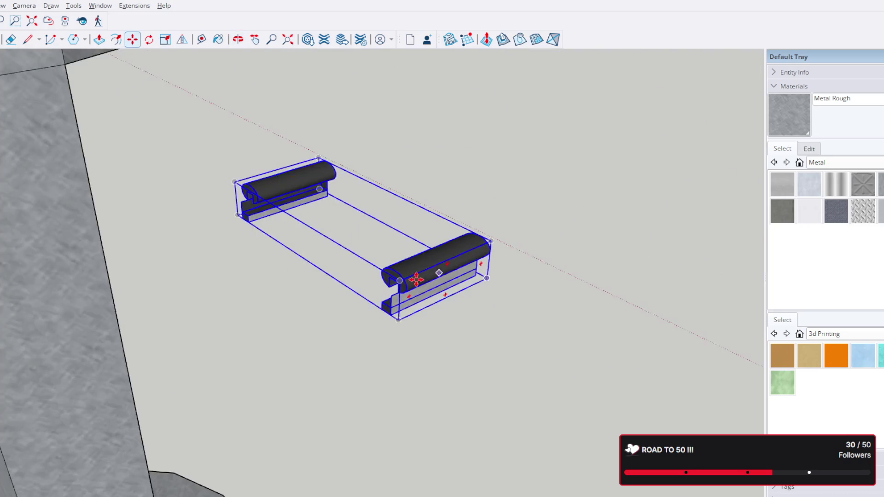
{"action": "scroll", "coordinate": [416, 280], "scroll_direction": "up", "scroll_amount": 2}
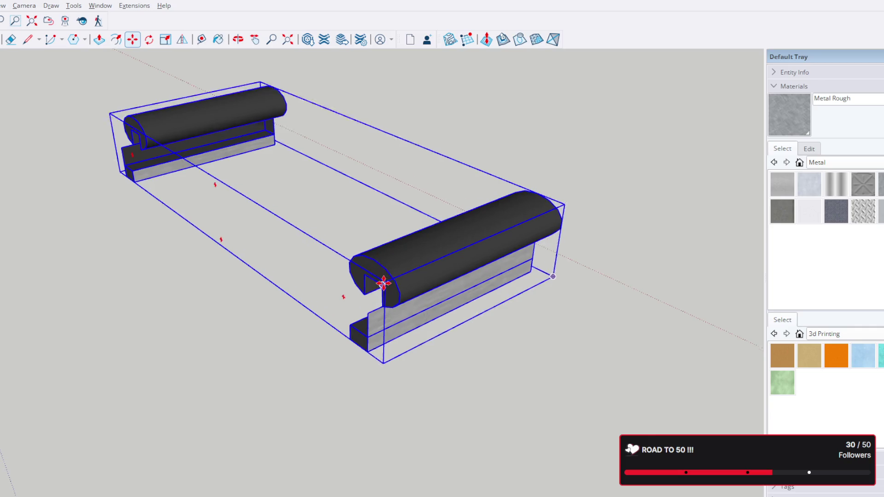
{"action": "scroll", "coordinate": [384, 282], "scroll_direction": "up", "scroll_amount": 2}
{"action": "scroll", "coordinate": [384, 282], "scroll_direction": "up", "scroll_amount": 2}
{"action": "scroll", "coordinate": [387, 284], "scroll_direction": "up", "scroll_amount": 2}
{"action": "scroll", "coordinate": [405, 295], "scroll_direction": "down", "scroll_amount": 5}
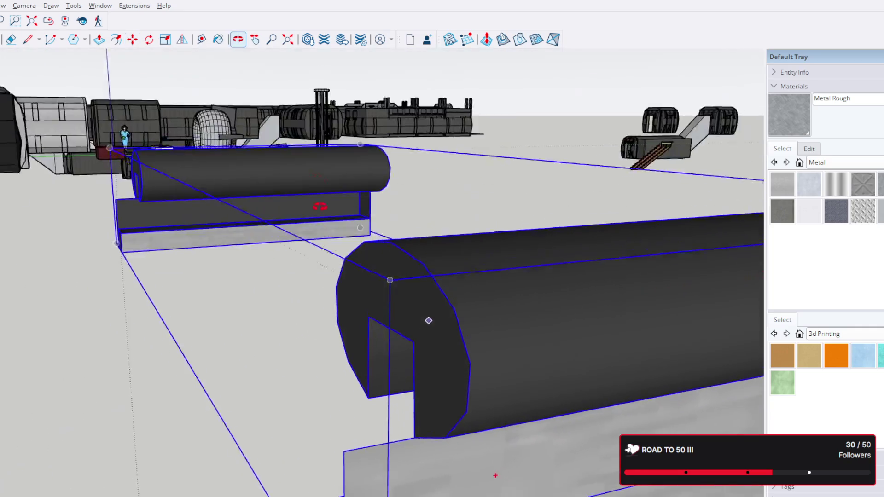
{"action": "scroll", "coordinate": [245, 150], "scroll_direction": "up", "scroll_amount": 3}
{"action": "left_click", "coordinate": [26, 40]}
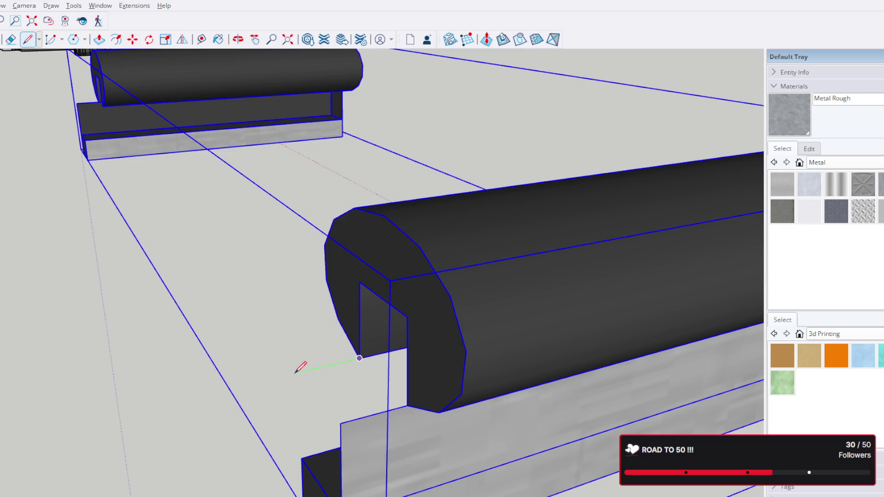
Cancel a stray line at the bar's end and open the near bar with all its geometry selected
{"action": "mouse_move", "coordinate": [286, 369]}
{"action": "middle_mouse_down"}
{"action": "mouse_move", "coordinate": [270, 389]}
{"action": "mouse_move", "coordinate": [179, 437]}
{"action": "middle_mouse_up"}
{"action": "left_click", "coordinate": [280, 329]}
{"action": "key", "text": "ctrl+z"}
{"action": "key", "text": "space"}
{"action": "triple_click", "coordinate": [571, 311]}
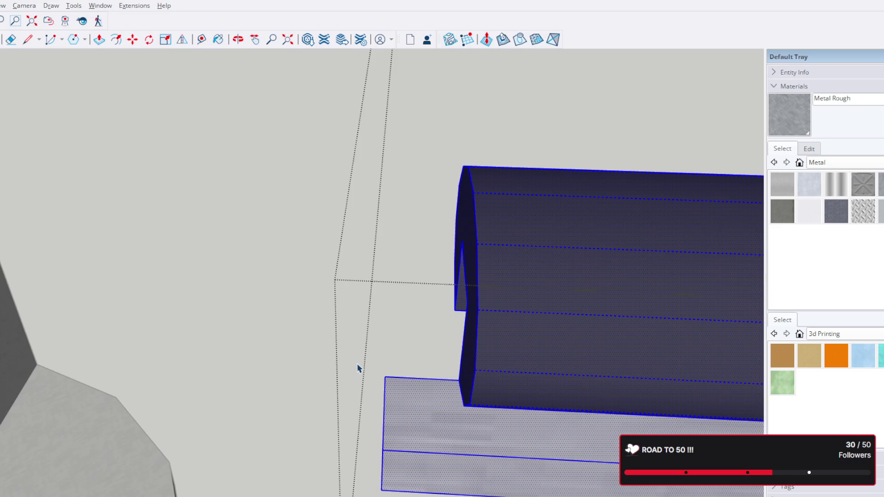
{"action": "scroll", "coordinate": [358, 368], "scroll_direction": "down", "scroll_amount": 3}
Open the C-shaped bar on its own and clear the selection, viewing it from the side
{"action": "mouse_move", "coordinate": [418, 369]}
{"action": "middle_mouse_down"}
{"action": "mouse_move", "coordinate": [504, 316]}
{"action": "mouse_move", "coordinate": [551, 339]}
{"action": "middle_mouse_up"}
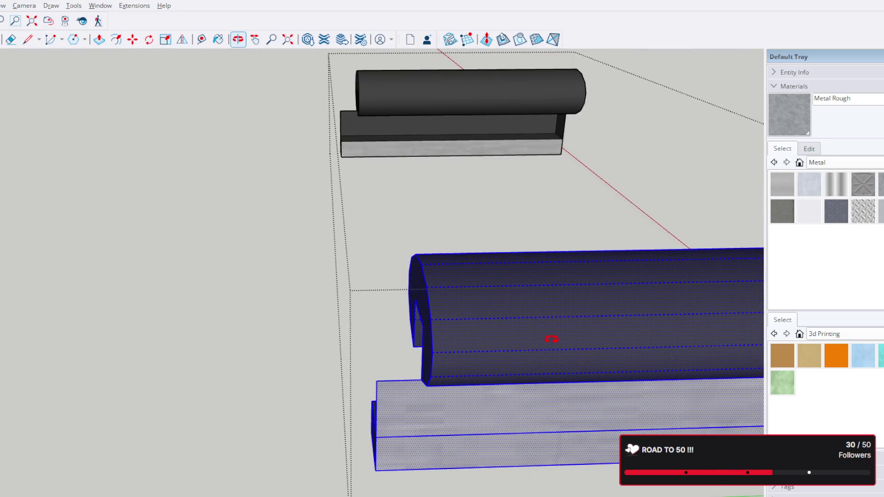
{"action": "mouse_move", "coordinate": [551, 339]}
{"action": "middle_mouse_down"}
{"action": "mouse_move", "coordinate": [667, 327]}
{"action": "mouse_move", "coordinate": [434, 315]}
{"action": "mouse_move", "coordinate": [456, 291]}
{"action": "middle_mouse_up"}
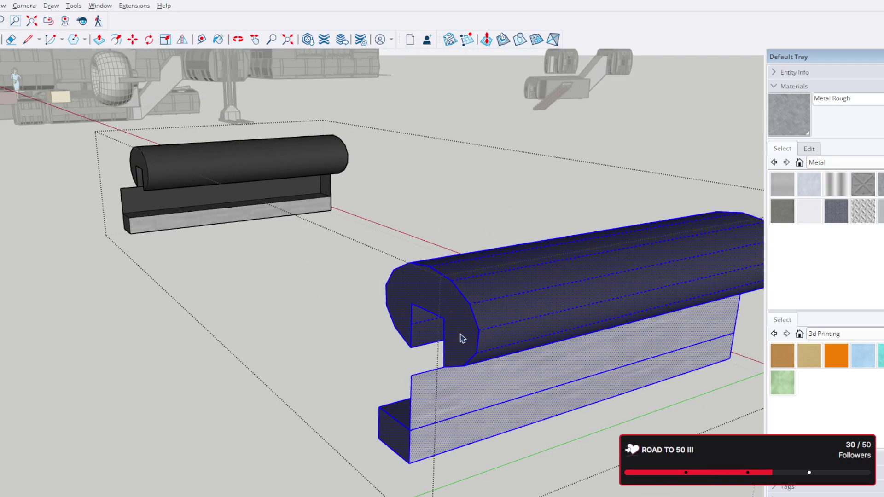
{"action": "scroll", "coordinate": [450, 355], "scroll_direction": "up", "scroll_amount": 1}
{"action": "scroll", "coordinate": [453, 354], "scroll_direction": "up", "scroll_amount": 1}
{"action": "scroll", "coordinate": [453, 355], "scroll_direction": "down", "scroll_amount": 1}
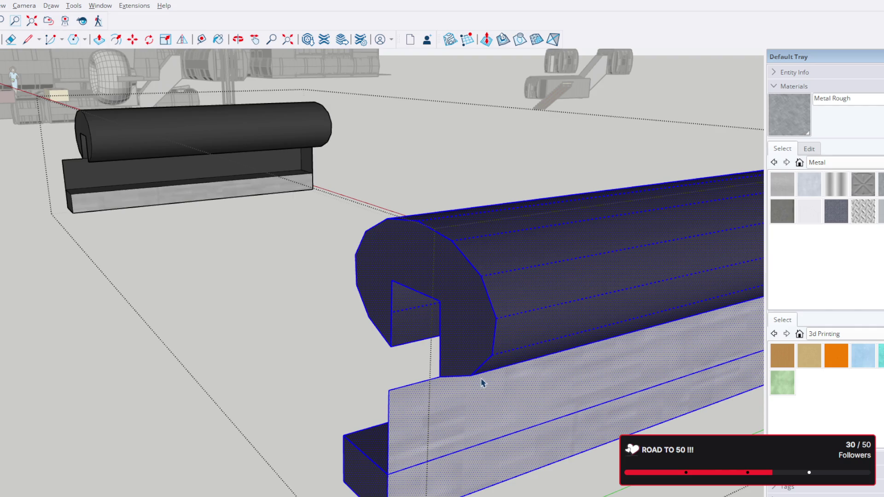
{"action": "scroll", "coordinate": [426, 359], "scroll_direction": "up", "scroll_amount": 5}
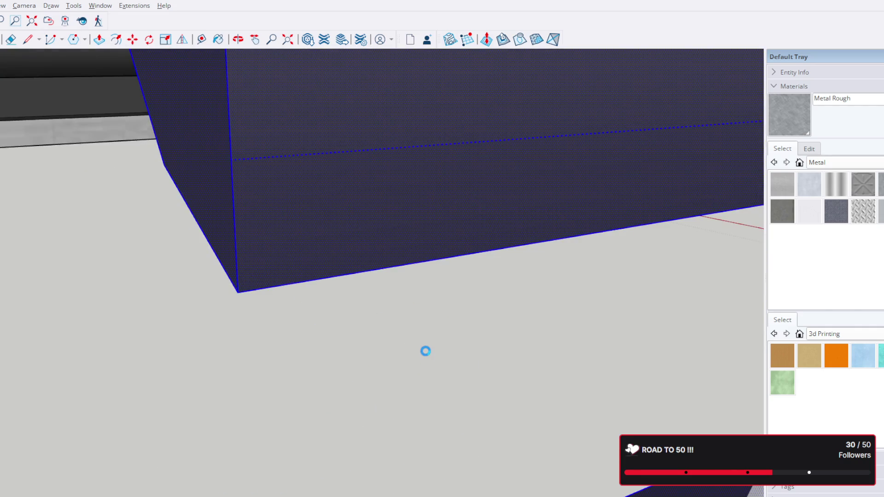
{"action": "scroll", "coordinate": [442, 339], "scroll_direction": "down", "scroll_amount": 3}
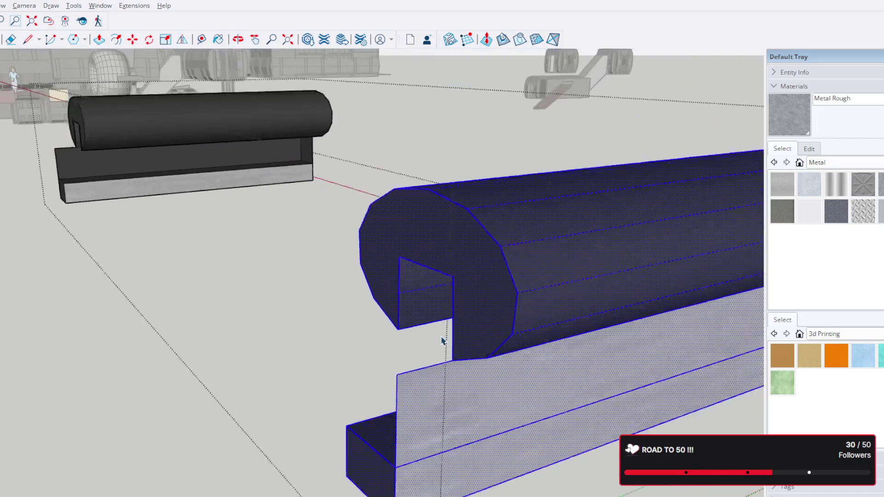
{"action": "scroll", "coordinate": [442, 339], "scroll_direction": "down", "scroll_amount": 2}
{"action": "double_click", "coordinate": [442, 325]}
{"action": "mouse_move", "coordinate": [681, 313]}
{"action": "middle_mouse_down"}
{"action": "mouse_move", "coordinate": [616, 282]}
{"action": "mouse_move", "coordinate": [320, 259]}
{"action": "middle_mouse_up"}
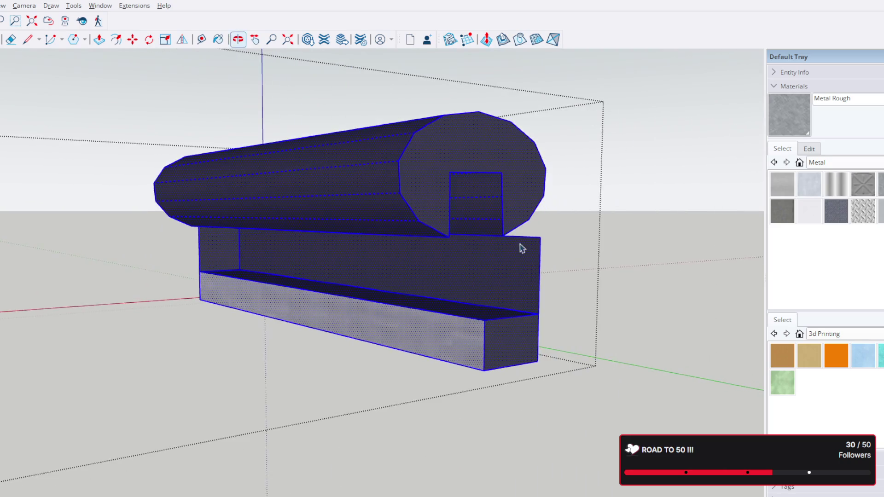
{"action": "left_click", "coordinate": [123, 288]}
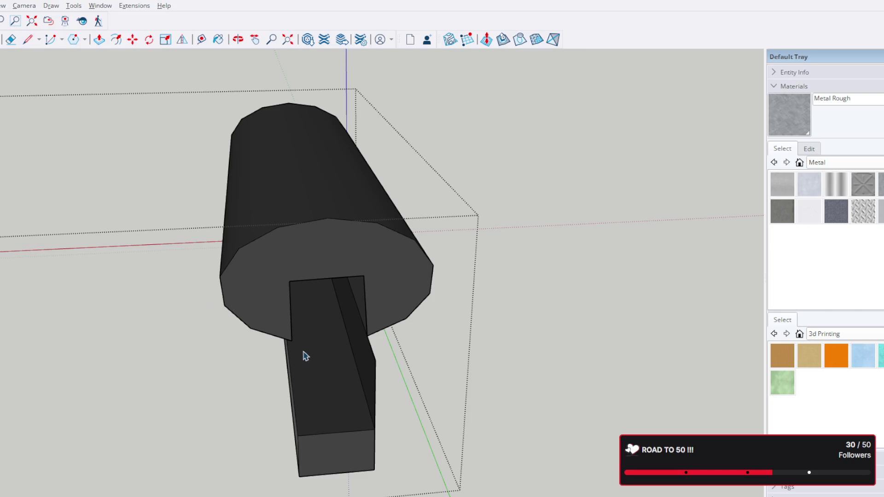
Draw an edge at the notch that closes a new face inside it
{"action": "left_click", "coordinate": [26, 40]}
{"action": "middle_click_drag", "start_coordinate": [298, 386], "coordinate": [508, 458]}
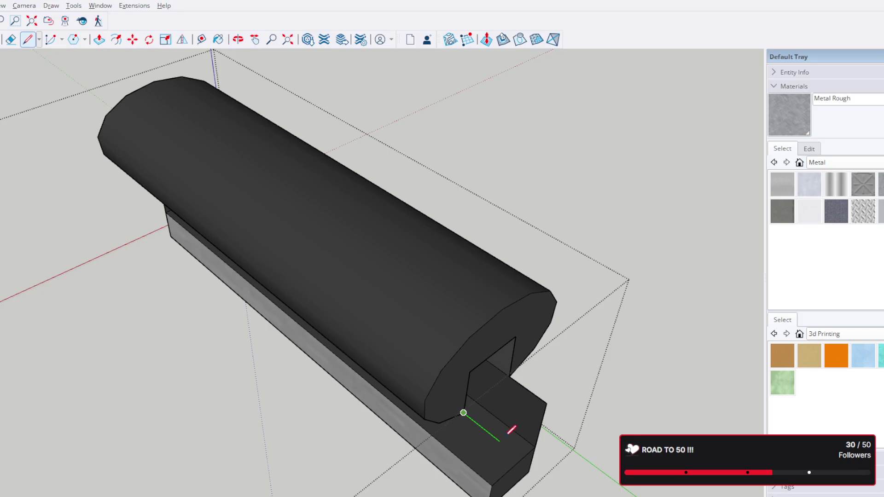
{"action": "left_click", "coordinate": [500, 443]}
{"action": "left_click", "coordinate": [546, 402]}
{"action": "mouse_move", "coordinate": [543, 402]}
{"action": "middle_mouse_down"}
{"action": "mouse_move", "coordinate": [311, 257]}
{"action": "mouse_move", "coordinate": [308, 329]}
{"action": "mouse_move", "coordinate": [516, 338]}
{"action": "mouse_move", "coordinate": [446, 350]}
{"action": "mouse_move", "coordinate": [330, 184]}
{"action": "mouse_move", "coordinate": [300, 253]}
{"action": "mouse_move", "coordinate": [323, 271]}
{"action": "mouse_move", "coordinate": [330, 293]}
{"action": "mouse_move", "coordinate": [331, 273]}
{"action": "middle_mouse_up"}
Add edges inside the recess that split the notch face and close its left inner face
{"action": "left_click", "coordinate": [292, 221]}
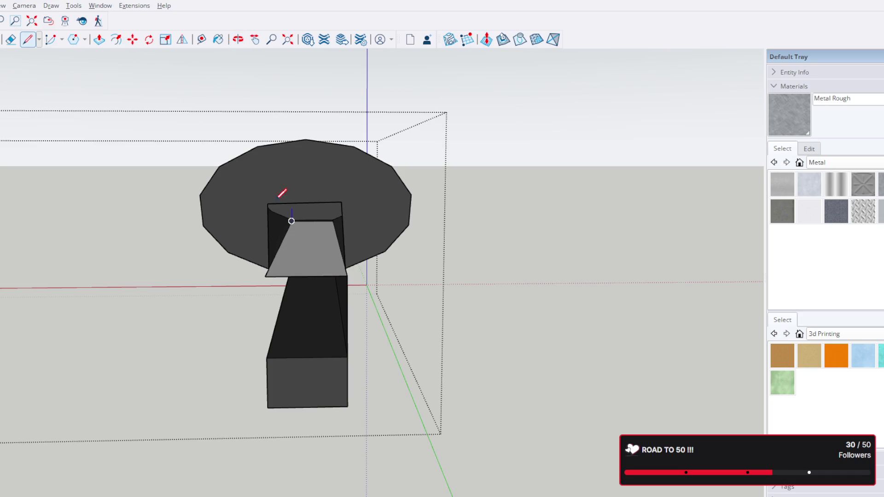
{"action": "left_click", "coordinate": [267, 203]}
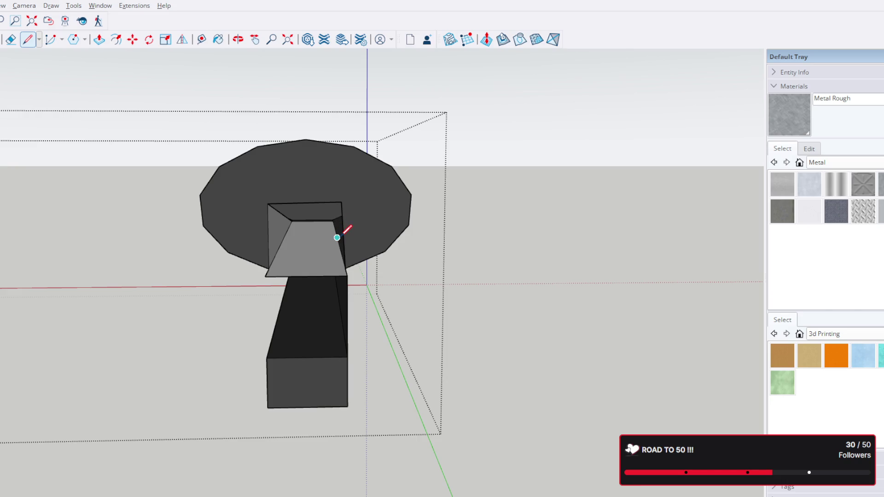
{"action": "left_click", "coordinate": [337, 234]}
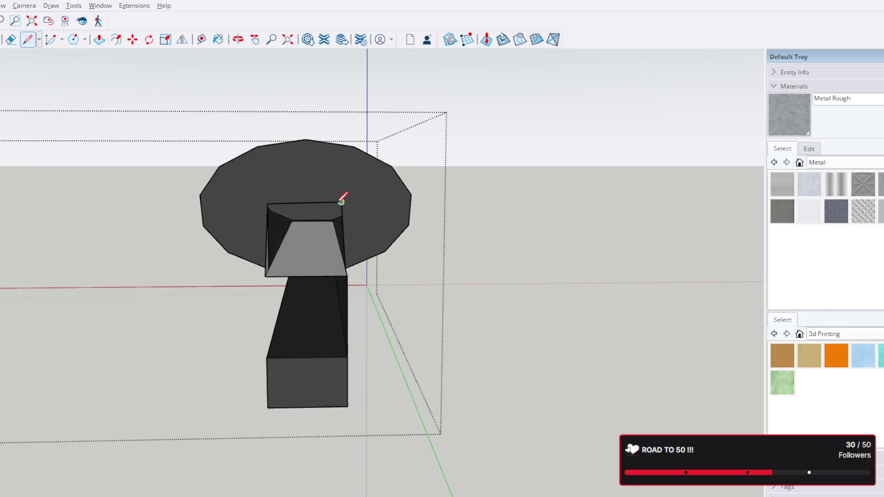
{"action": "mouse_move", "coordinate": [314, 257]}
{"action": "middle_mouse_down"}
{"action": "mouse_move", "coordinate": [417, 272]}
{"action": "mouse_move", "coordinate": [508, 370]}
{"action": "mouse_move", "coordinate": [376, 350]}
{"action": "mouse_move", "coordinate": [372, 413]}
{"action": "mouse_move", "coordinate": [364, 396]}
{"action": "middle_mouse_up"}
{"action": "key", "text": "l"}
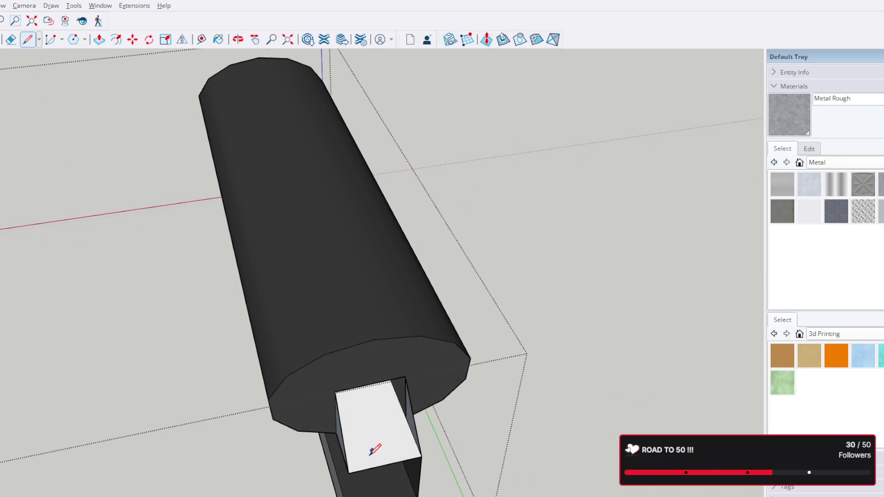
Draw two lines across the notch corners, then undo the stray diagonal edge and faces
{"action": "left_click", "coordinate": [348, 473]}
{"action": "left_click", "coordinate": [420, 458]}
{"action": "scroll", "coordinate": [407, 376], "scroll_direction": "up", "scroll_amount": 2}
{"action": "scroll", "coordinate": [408, 377], "scroll_direction": "up", "scroll_amount": 3}
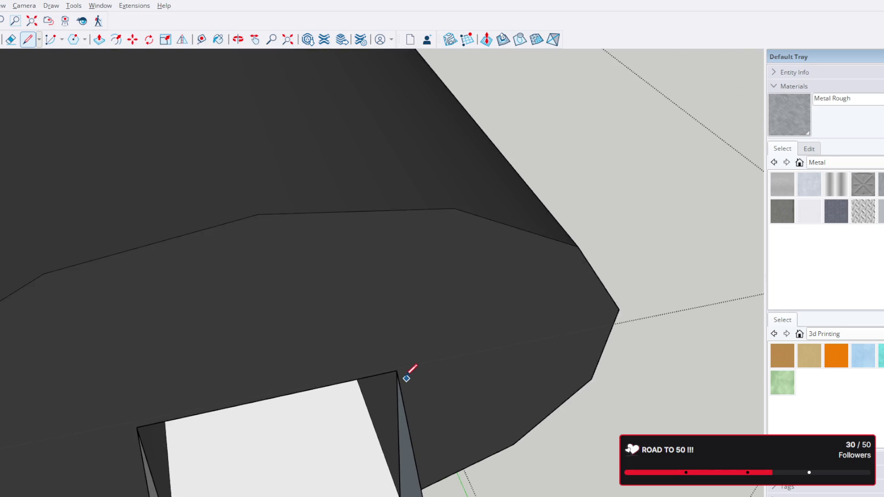
{"action": "left_click", "coordinate": [402, 368]}
{"action": "left_click", "coordinate": [143, 431]}
{"action": "middle_click_drag", "start_coordinate": [143, 431], "coordinate": [316, 246]}
{"action": "scroll", "coordinate": [316, 246], "scroll_direction": "down", "scroll_amount": 3}
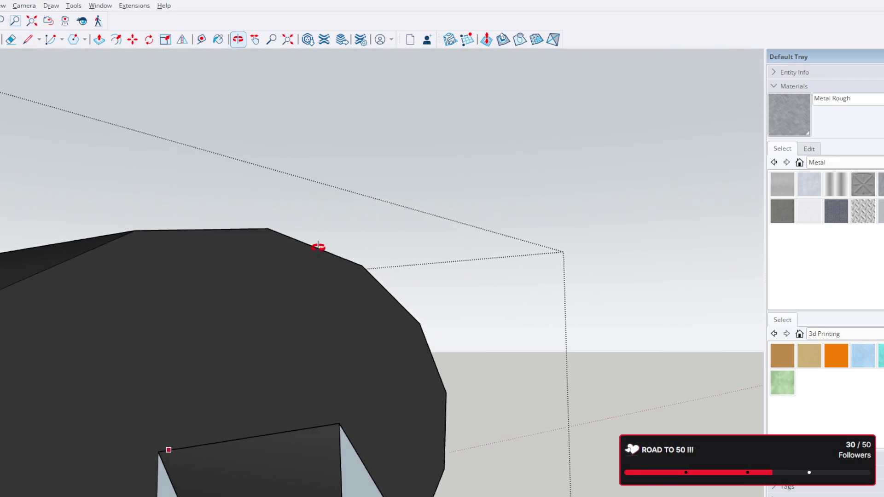
{"action": "middle_click_drag", "start_coordinate": [301, 361], "coordinate": [336, 177]}
{"action": "key", "text": "ctrl+z"}
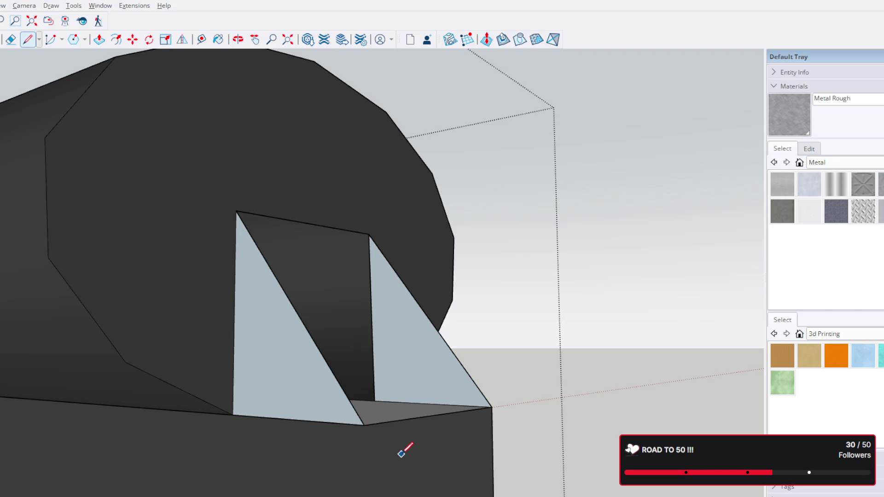
{"action": "key", "text": "ctrl+z"}
{"action": "key", "text": "ctrl+z"}
Trace the notch opening corner to corner so a white face fills it
{"action": "left_click", "coordinate": [236, 211]}
{"action": "left_click", "coordinate": [235, 210]}
{"action": "left_click", "coordinate": [369, 234]}
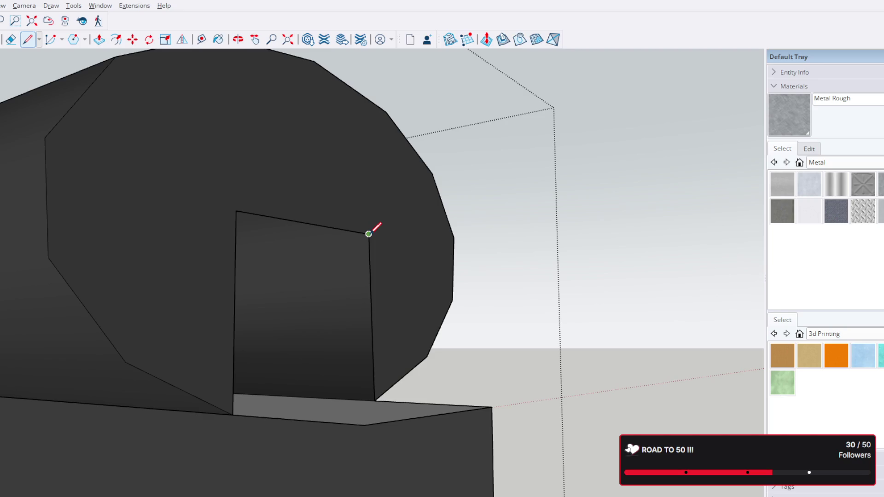
{"action": "middle_click_drag", "start_coordinate": [386, 344], "coordinate": [379, 402]}
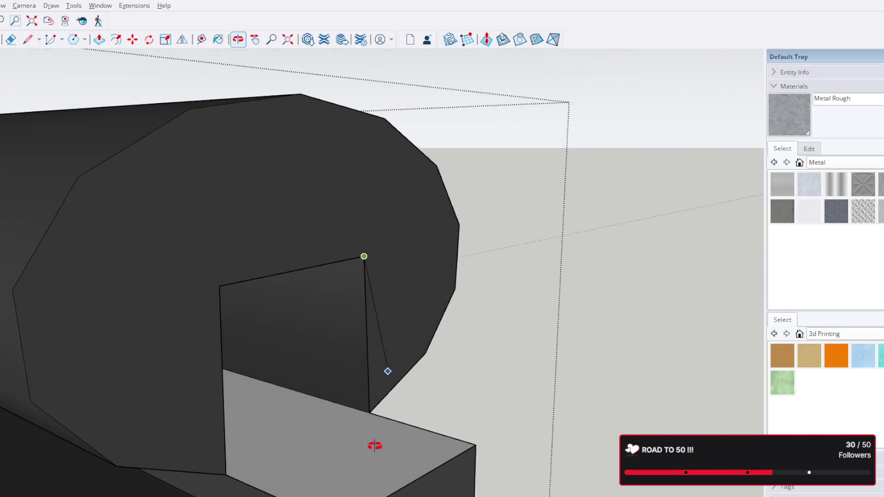
{"action": "left_click", "coordinate": [370, 413]}
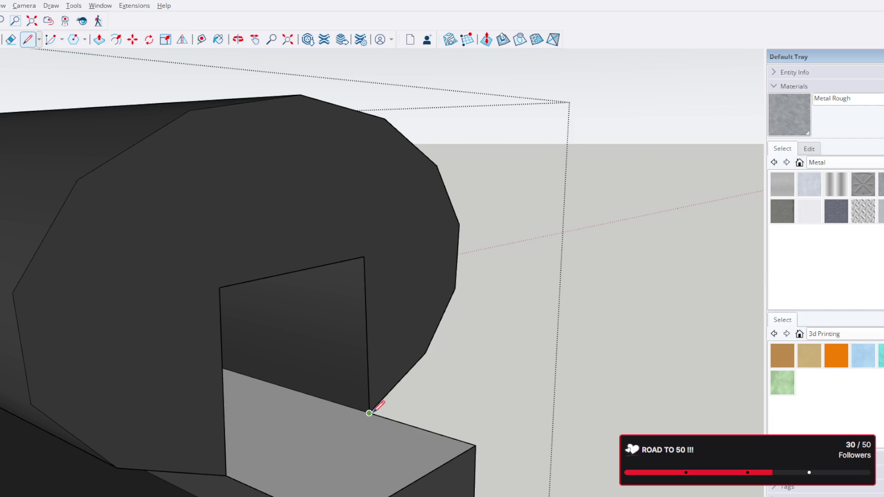
{"action": "left_click", "coordinate": [226, 476]}
{"action": "middle_click_drag", "start_coordinate": [388, 405], "coordinate": [385, 326], "text": "shift"}
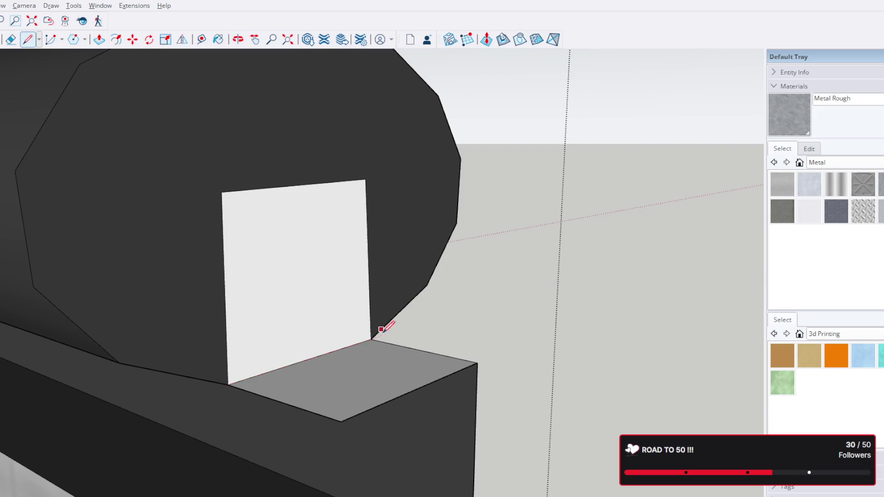
Push/Pull the new white face out into a solid block filling the notch
{"action": "left_click", "coordinate": [98, 39]}
{"action": "left_click_drag", "start_coordinate": [286, 282], "coordinate": [335, 453]}
{"action": "mouse_move", "coordinate": [339, 424]}
{"action": "middle_mouse_down"}
{"action": "mouse_move", "coordinate": [389, 370]}
{"action": "mouse_move", "coordinate": [301, 234]}
{"action": "mouse_move", "coordinate": [187, 336]}
{"action": "mouse_move", "coordinate": [237, 297]}
{"action": "mouse_move", "coordinate": [302, 266]}
{"action": "mouse_move", "coordinate": [271, 286]}
{"action": "middle_mouse_up"}
{"action": "scroll", "coordinate": [389, 369], "scroll_direction": "down", "scroll_amount": 5}
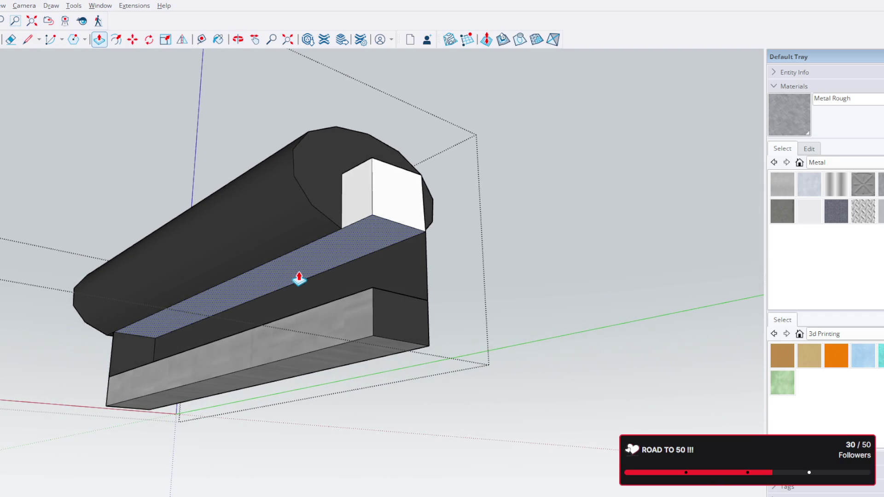
{"action": "key", "text": "Delete"}
{"action": "key", "text": "p"}
{"action": "left_click", "coordinate": [378, 299]}
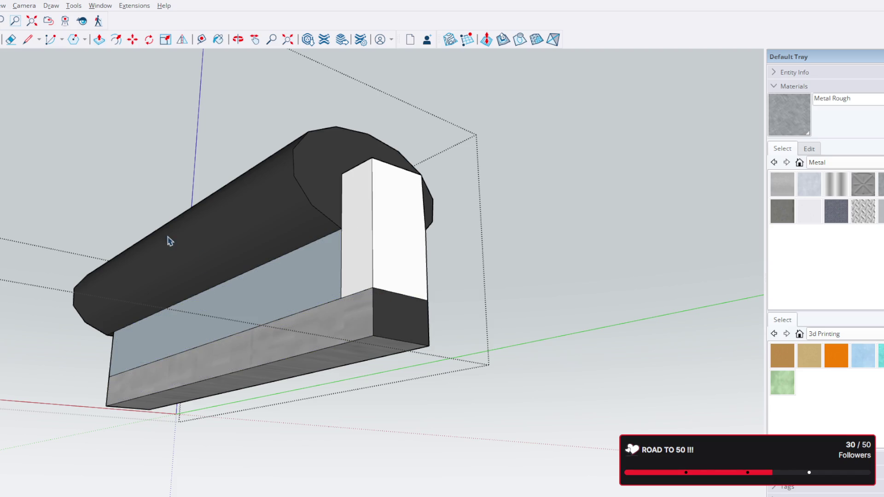
{"action": "mouse_move", "coordinate": [231, 299]}
{"action": "middle_mouse_down"}
{"action": "mouse_move", "coordinate": [139, 320]}
{"action": "mouse_move", "coordinate": [613, 318]}
{"action": "mouse_move", "coordinate": [682, 332]}
{"action": "middle_mouse_up"}
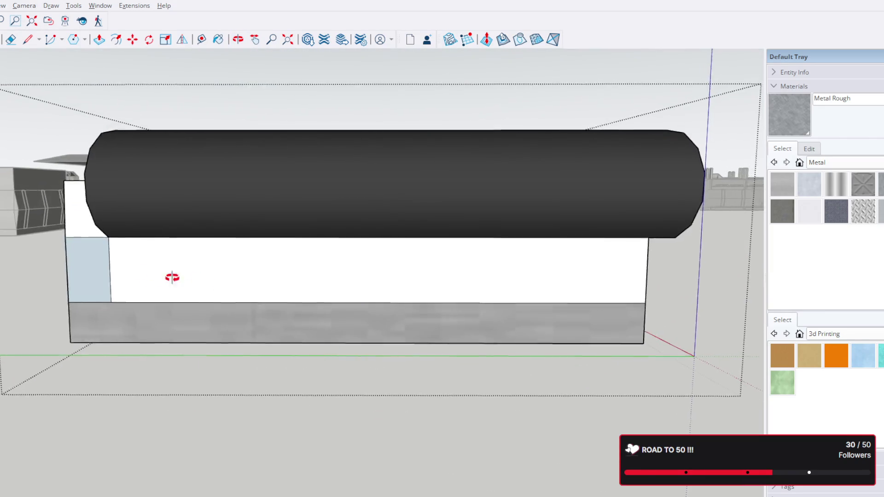
{"action": "middle_click_drag", "start_coordinate": [170, 276], "coordinate": [104, 318]}
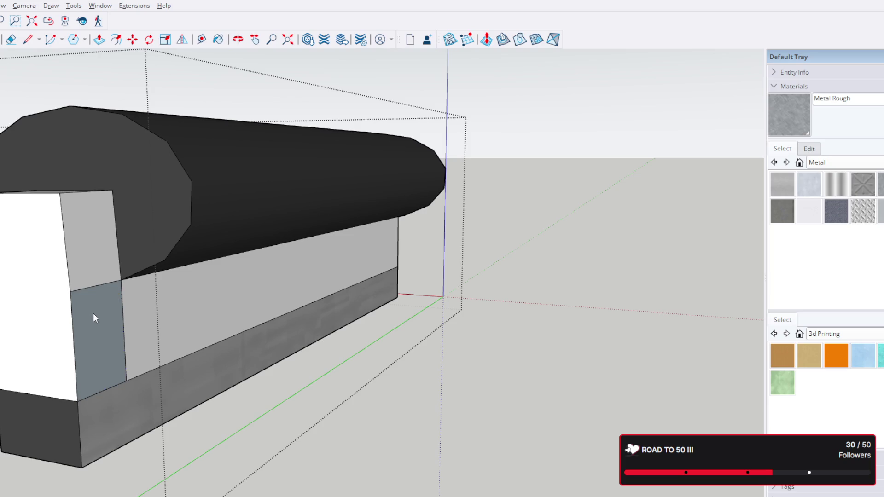
{"action": "scroll", "coordinate": [97, 332], "scroll_direction": "up", "scroll_amount": 3}
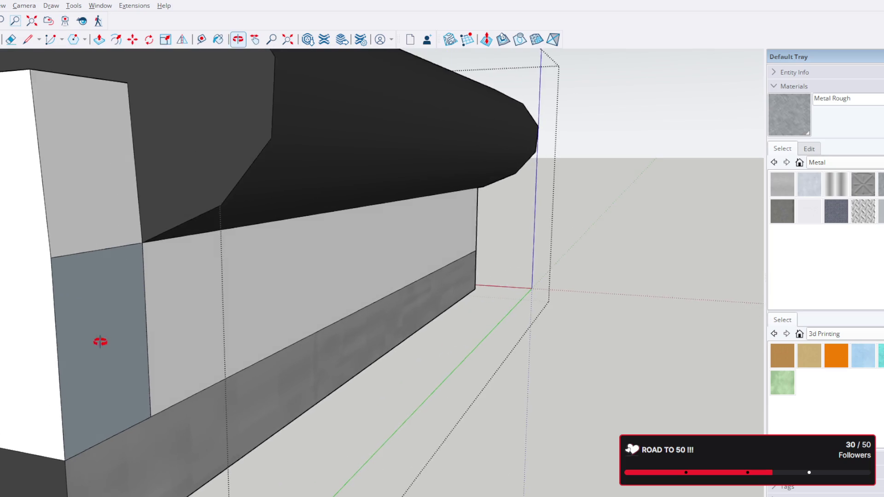
{"action": "scroll", "coordinate": [121, 311], "scroll_direction": "up", "scroll_amount": 3}
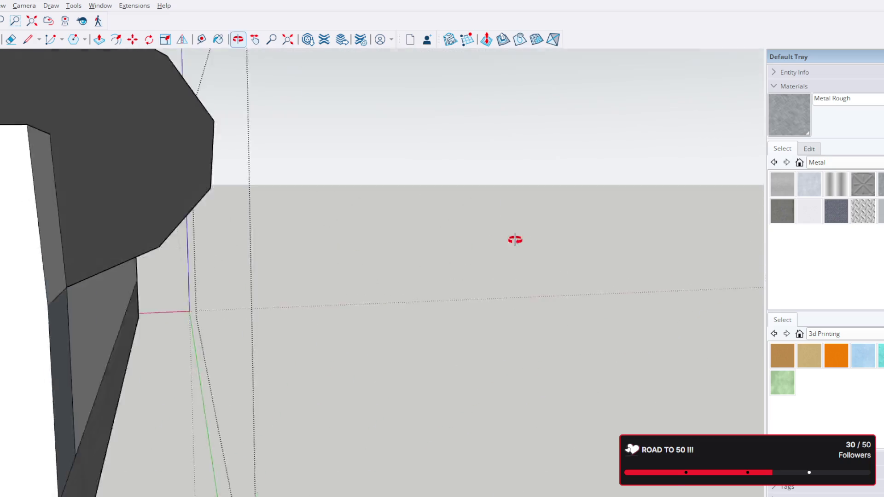
{"action": "middle_click_drag", "start_coordinate": [112, 319], "coordinate": [219, 355]}
{"action": "scroll", "coordinate": [151, 351], "scroll_direction": "down", "scroll_amount": 3}
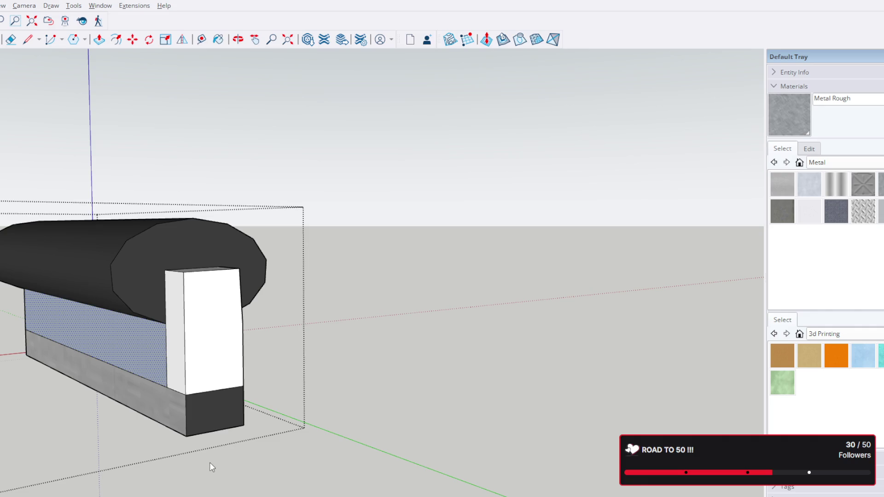
{"action": "scroll", "coordinate": [176, 346], "scroll_direction": "up", "scroll_amount": 3}
{"action": "scroll", "coordinate": [177, 361], "scroll_direction": "down", "scroll_amount": 4}
{"action": "mouse_move", "coordinate": [178, 361]}
{"action": "middle_mouse_down", "text": "shift"}
{"action": "mouse_move", "coordinate": [289, 249]}
{"action": "mouse_move", "coordinate": [104, 468]}
{"action": "middle_mouse_up", "text": "shift"}
{"action": "scroll", "coordinate": [148, 363], "scroll_direction": "down", "scroll_amount": 2}
{"action": "scroll", "coordinate": [148, 366], "scroll_direction": "up", "scroll_amount": 2}
{"action": "scroll", "coordinate": [148, 367], "scroll_direction": "up", "scroll_amount": 4}
{"action": "mouse_move", "coordinate": [148, 367]}
{"action": "middle_mouse_down"}
{"action": "mouse_move", "coordinate": [303, 284]}
{"action": "mouse_move", "coordinate": [419, 289]}
{"action": "middle_mouse_up"}
{"action": "scroll", "coordinate": [405, 355], "scroll_direction": "down", "scroll_amount": 3}
{"action": "triple_click", "coordinate": [399, 363]}
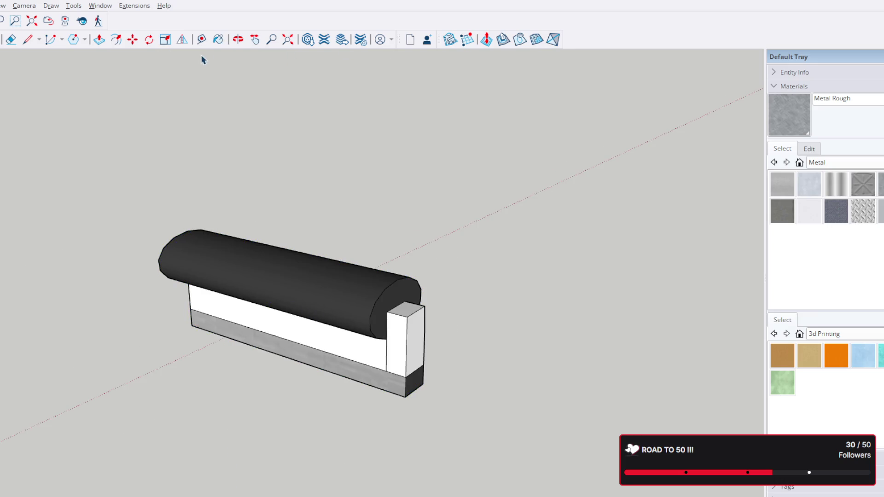
{"action": "triple_click", "coordinate": [290, 310]}
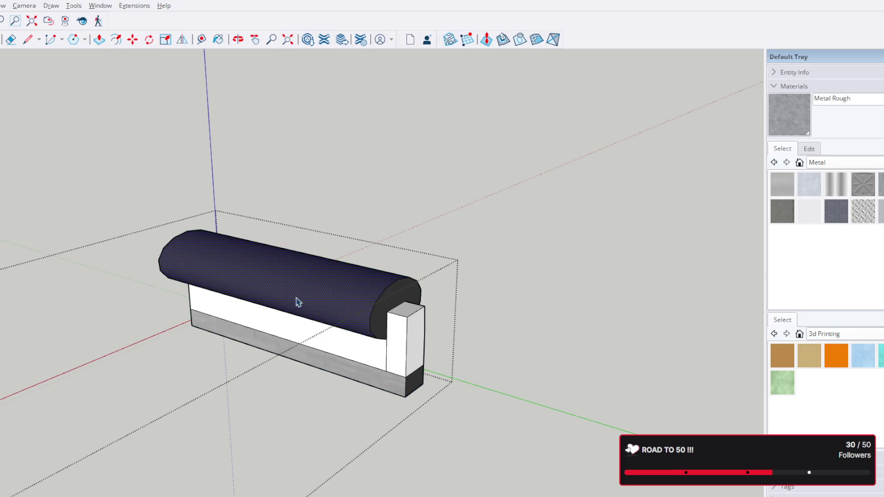
Paint the whole bracket, cylinder included, with the Metal Rough material
{"action": "triple_click", "coordinate": [297, 302]}
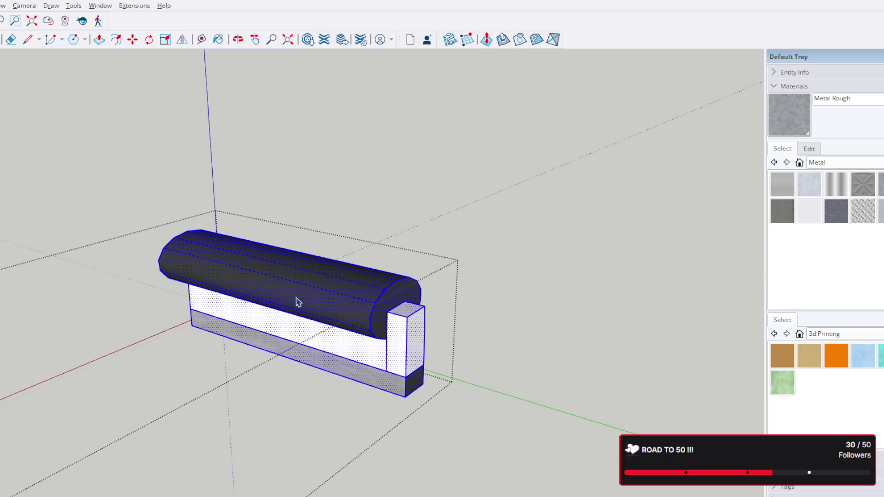
{"action": "left_click", "coordinate": [218, 40]}
{"action": "left_click", "coordinate": [326, 288]}
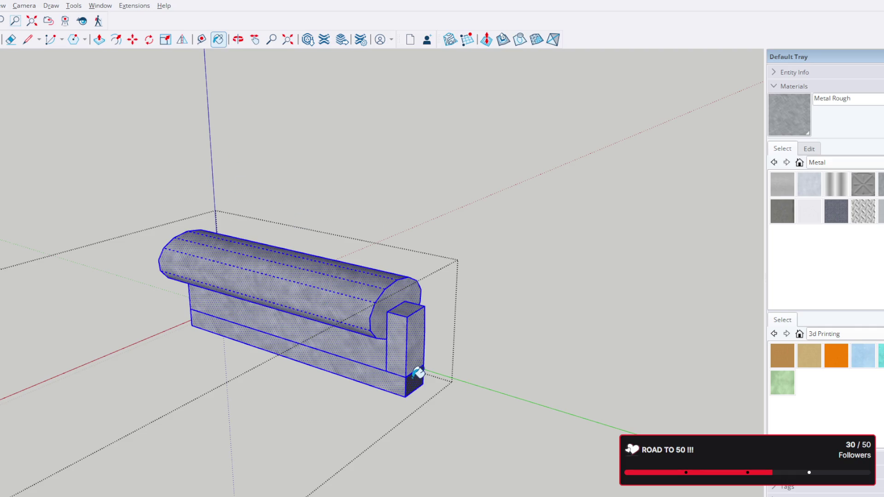
{"action": "mouse_move", "coordinate": [438, 366]}
{"action": "middle_mouse_down"}
{"action": "mouse_move", "coordinate": [360, 354]}
{"action": "mouse_move", "coordinate": [358, 129]}
{"action": "mouse_move", "coordinate": [464, 350]}
{"action": "mouse_move", "coordinate": [115, 99]}
{"action": "middle_mouse_up"}
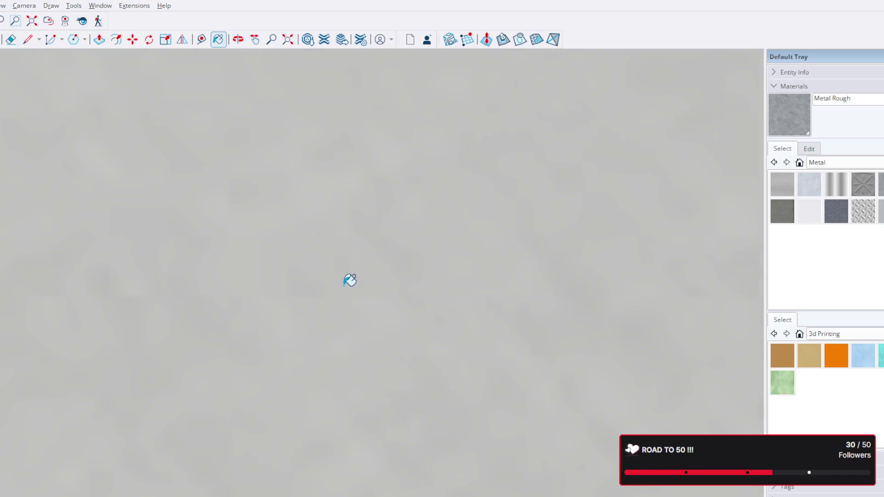
{"action": "scroll", "coordinate": [350, 280], "scroll_direction": "down", "scroll_amount": 3}
{"action": "scroll", "coordinate": [351, 270], "scroll_direction": "down", "scroll_amount": 3}
{"action": "scroll", "coordinate": [351, 268], "scroll_direction": "down", "scroll_amount": 4}
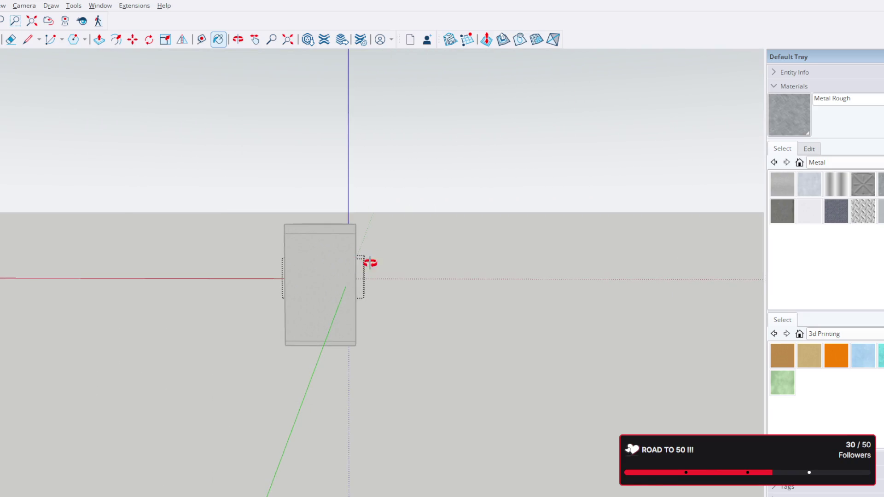
{"action": "middle_click_drag", "start_coordinate": [371, 262], "coordinate": [167, 361]}
{"action": "scroll", "coordinate": [339, 258], "scroll_direction": "up", "scroll_amount": 3}
{"action": "scroll", "coordinate": [359, 273], "scroll_direction": "up", "scroll_amount": 3}
{"action": "scroll", "coordinate": [369, 278], "scroll_direction": "up", "scroll_amount": 3}
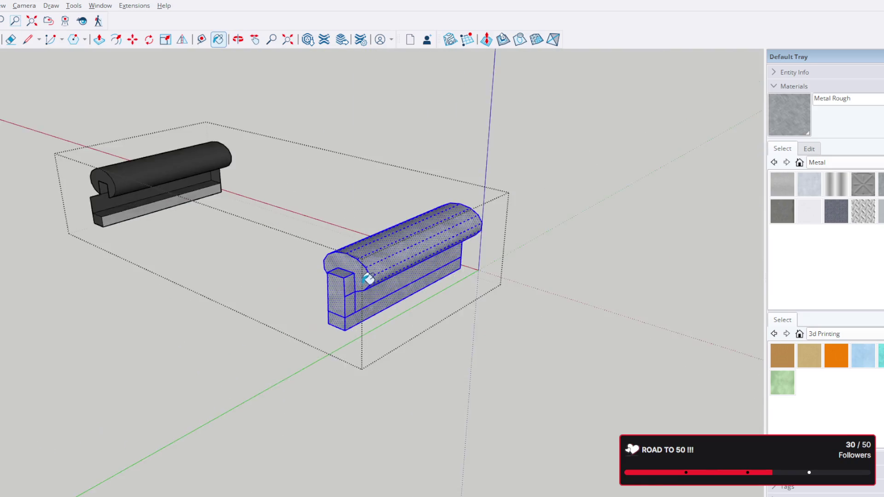
{"action": "scroll", "coordinate": [368, 278], "scroll_direction": "up", "scroll_amount": 3}
{"action": "mouse_move", "coordinate": [389, 272]}
{"action": "middle_mouse_down"}
{"action": "mouse_move", "coordinate": [197, 252]}
{"action": "mouse_move", "coordinate": [308, 233]}
{"action": "middle_mouse_up"}
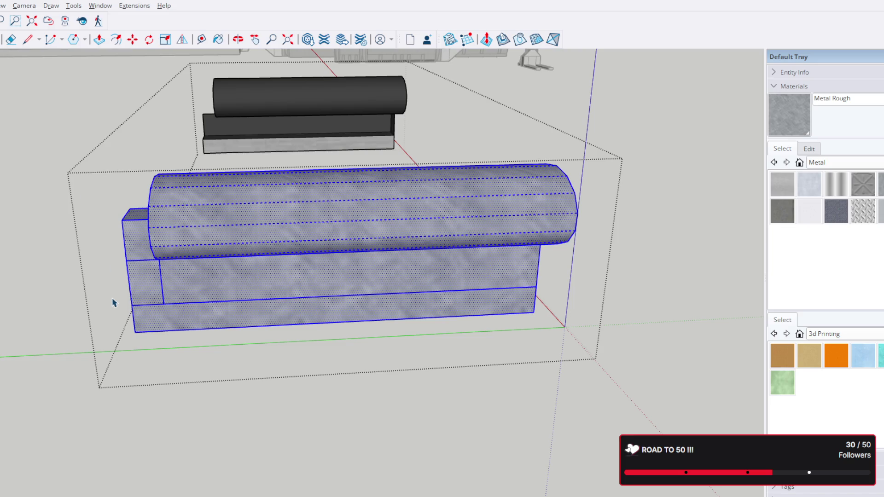
{"action": "scroll", "coordinate": [113, 302], "scroll_direction": "down", "scroll_amount": 3}
{"action": "scroll", "coordinate": [114, 303], "scroll_direction": "down", "scroll_amount": 3}
{"action": "mouse_move", "coordinate": [104, 301]}
{"action": "middle_mouse_down"}
{"action": "mouse_move", "coordinate": [21, 296]}
{"action": "mouse_move", "coordinate": [407, 251]}
{"action": "mouse_move", "coordinate": [142, 219]}
{"action": "mouse_move", "coordinate": [322, 241]}
{"action": "mouse_move", "coordinate": [233, 227]}
{"action": "mouse_move", "coordinate": [547, 232]}
{"action": "mouse_move", "coordinate": [292, 229]}
{"action": "mouse_move", "coordinate": [200, 214]}
{"action": "mouse_move", "coordinate": [407, 184]}
{"action": "middle_mouse_up"}
{"action": "scroll", "coordinate": [302, 214], "scroll_direction": "up", "scroll_amount": 3}
{"action": "scroll", "coordinate": [303, 215], "scroll_direction": "up", "scroll_amount": 3}
{"action": "scroll", "coordinate": [303, 215], "scroll_direction": "up", "scroll_amount": 3}
{"action": "scroll", "coordinate": [543, 233], "scroll_direction": "down", "scroll_amount": 3}
{"action": "scroll", "coordinate": [438, 198], "scroll_direction": "up", "scroll_amount": 2}
{"action": "scroll", "coordinate": [517, 244], "scroll_direction": "up", "scroll_amount": 2}
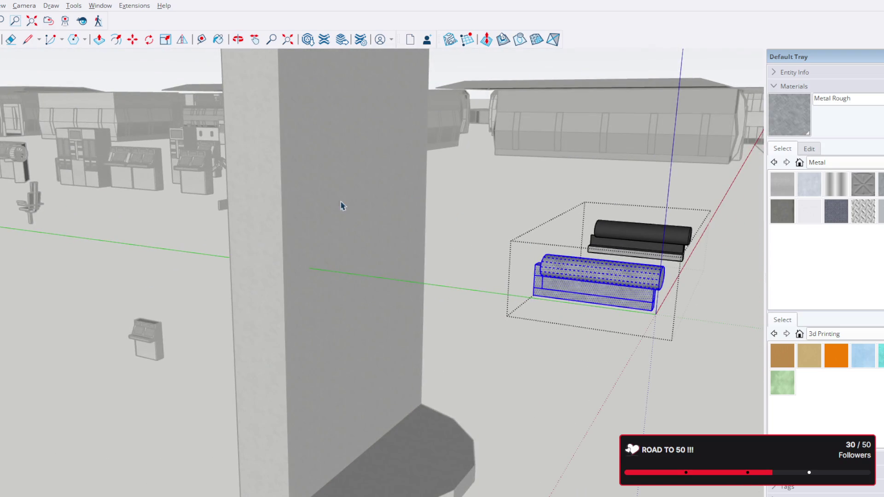
{"action": "mouse_move", "coordinate": [28, 195]}
{"action": "middle_mouse_down"}
{"action": "mouse_move", "coordinate": [191, 190]}
{"action": "mouse_move", "coordinate": [353, 202]}
{"action": "mouse_move", "coordinate": [414, 223]}
{"action": "mouse_move", "coordinate": [235, 241]}
{"action": "mouse_move", "coordinate": [35, 203]}
{"action": "mouse_move", "coordinate": [67, 198]}
{"action": "mouse_move", "coordinate": [71, 211]}
{"action": "mouse_move", "coordinate": [419, 251]}
{"action": "mouse_move", "coordinate": [690, 349]}
{"action": "mouse_move", "coordinate": [837, 360]}
{"action": "mouse_move", "coordinate": [258, 387]}
{"action": "mouse_move", "coordinate": [22, 277]}
{"action": "mouse_move", "coordinate": [296, 283]}
{"action": "mouse_move", "coordinate": [96, 180]}
{"action": "middle_mouse_up"}
{"action": "mouse_move", "coordinate": [121, 147]}
{"action": "middle_mouse_down"}
{"action": "mouse_move", "coordinate": [113, 144]}
{"action": "mouse_move", "coordinate": [615, 256]}
{"action": "mouse_move", "coordinate": [870, 283]}
{"action": "mouse_move", "coordinate": [514, 308]}
{"action": "mouse_move", "coordinate": [34, 202]}
{"action": "mouse_move", "coordinate": [166, 216]}
{"action": "mouse_move", "coordinate": [401, 277]}
{"action": "mouse_move", "coordinate": [237, 245]}
{"action": "middle_mouse_up"}
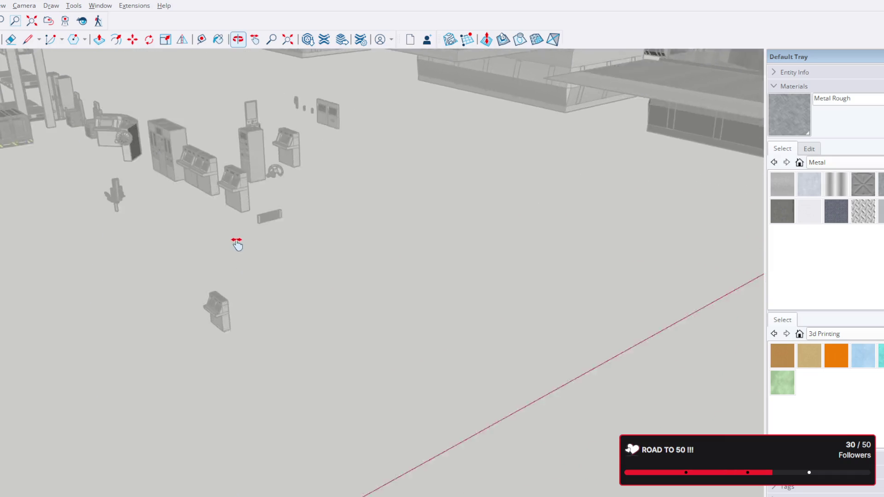
{"action": "scroll", "coordinate": [452, 339], "scroll_direction": "up", "scroll_amount": 2}
{"action": "scroll", "coordinate": [357, 231], "scroll_direction": "up", "scroll_amount": 2}
{"action": "scroll", "coordinate": [391, 237], "scroll_direction": "up", "scroll_amount": 2}
{"action": "mouse_move", "coordinate": [435, 220]}
{"action": "middle_mouse_down"}
{"action": "mouse_move", "coordinate": [138, 253]}
{"action": "mouse_move", "coordinate": [531, 270]}
{"action": "mouse_move", "coordinate": [350, 214]}
{"action": "mouse_move", "coordinate": [144, 178]}
{"action": "mouse_move", "coordinate": [310, 191]}
{"action": "mouse_move", "coordinate": [200, 316]}
{"action": "mouse_move", "coordinate": [456, 270]}
{"action": "mouse_move", "coordinate": [351, 199]}
{"action": "mouse_move", "coordinate": [286, 198]}
{"action": "mouse_move", "coordinate": [358, 215]}
{"action": "mouse_move", "coordinate": [193, 301]}
{"action": "mouse_move", "coordinate": [446, 211]}
{"action": "mouse_move", "coordinate": [292, 330]}
{"action": "mouse_move", "coordinate": [374, 245]}
{"action": "mouse_move", "coordinate": [341, 221]}
{"action": "middle_mouse_up"}
{"action": "scroll", "coordinate": [312, 184], "scroll_direction": "down", "scroll_amount": 2}
{"action": "mouse_move", "coordinate": [312, 184]}
{"action": "middle_mouse_down", "text": "shift"}
{"action": "mouse_move", "coordinate": [296, 237]}
{"action": "mouse_move", "coordinate": [604, 263]}
{"action": "mouse_move", "coordinate": [533, 271]}
{"action": "mouse_move", "coordinate": [504, 262]}
{"action": "middle_mouse_up", "text": "shift"}
{"action": "scroll", "coordinate": [320, 254], "scroll_direction": "down", "scroll_amount": 2}
{"action": "scroll", "coordinate": [319, 253], "scroll_direction": "down", "scroll_amount": 2}
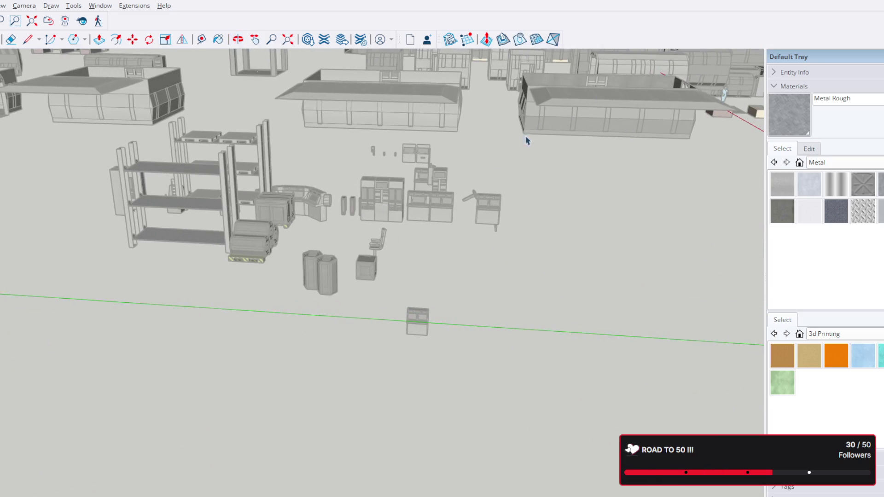
{"action": "mouse_move", "coordinate": [253, 235]}
{"action": "left_mouse_down"}
{"action": "mouse_move", "coordinate": [457, 245]}
{"action": "mouse_move", "coordinate": [735, 233]}
{"action": "mouse_move", "coordinate": [498, 208]}
{"action": "mouse_move", "coordinate": [211, 113]}
{"action": "mouse_move", "coordinate": [485, 292]}
{"action": "mouse_move", "coordinate": [156, 200]}
{"action": "mouse_move", "coordinate": [422, 436]}
{"action": "mouse_move", "coordinate": [491, 318]}
{"action": "mouse_move", "coordinate": [491, 332]}
{"action": "mouse_move", "coordinate": [216, 181]}
{"action": "mouse_move", "coordinate": [443, 164]}
{"action": "mouse_move", "coordinate": [406, 346]}
{"action": "mouse_move", "coordinate": [430, 166]}
{"action": "left_mouse_up"}
{"action": "scroll", "coordinate": [446, 267], "scroll_direction": "up", "scroll_amount": 3}
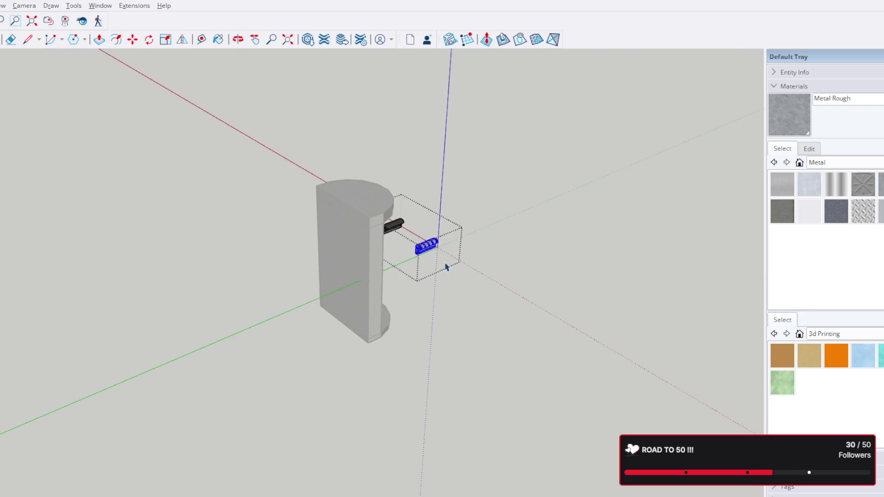
{"action": "scroll", "coordinate": [446, 267], "scroll_direction": "up", "scroll_amount": 3}
{"action": "scroll", "coordinate": [439, 236], "scroll_direction": "up", "scroll_amount": 3}
{"action": "scroll", "coordinate": [426, 236], "scroll_direction": "up", "scroll_amount": 2}
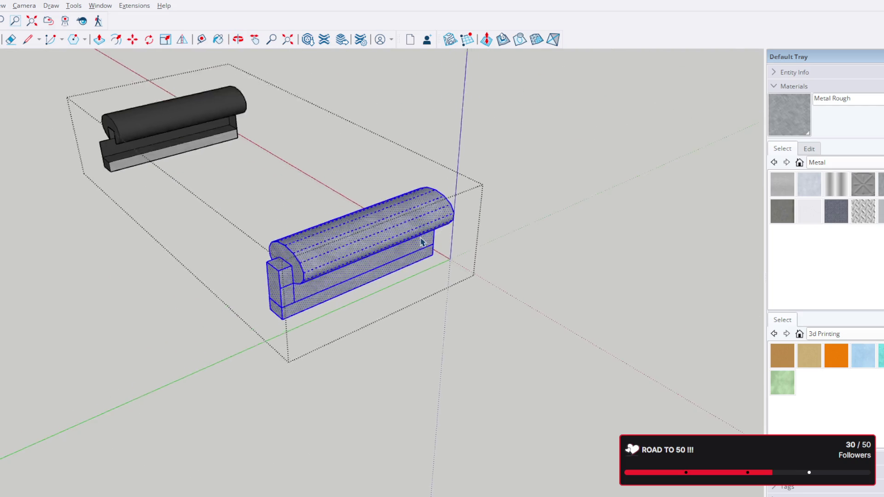
{"action": "scroll", "coordinate": [426, 237], "scroll_direction": "up", "scroll_amount": 2}
{"action": "mouse_move", "coordinate": [426, 238]}
{"action": "middle_mouse_down"}
{"action": "mouse_move", "coordinate": [337, 208]}
{"action": "mouse_move", "coordinate": [442, 85]}
{"action": "mouse_move", "coordinate": [440, 150]}
{"action": "middle_mouse_up"}
{"action": "scroll", "coordinate": [336, 208], "scroll_direction": "up", "scroll_amount": 2}
{"action": "middle_click_drag", "start_coordinate": [497, 267], "coordinate": [378, 248]}
{"action": "mouse_move", "coordinate": [332, 207]}
{"action": "middle_mouse_down"}
{"action": "mouse_move", "coordinate": [299, 213]}
{"action": "mouse_move", "coordinate": [263, 339]}
{"action": "mouse_move", "coordinate": [358, 326]}
{"action": "mouse_move", "coordinate": [350, 241]}
{"action": "mouse_move", "coordinate": [328, 198]}
{"action": "middle_mouse_up"}
{"action": "left_click", "coordinate": [323, 202]}
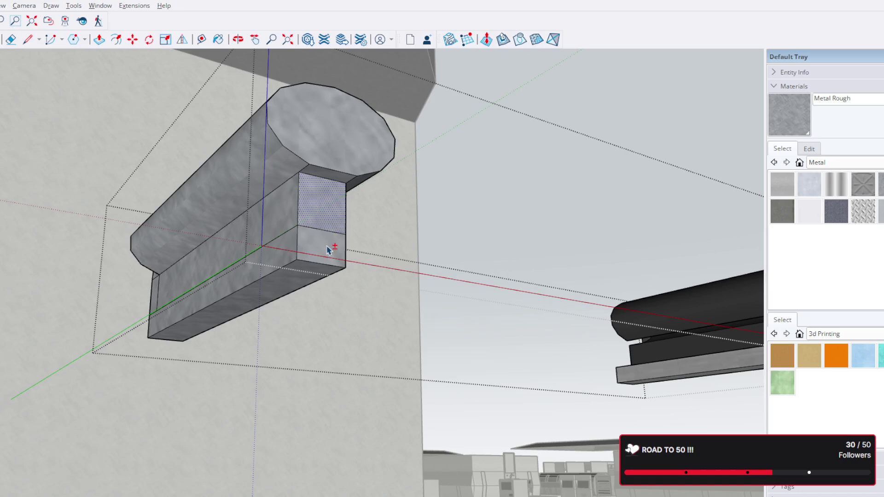
Push/Pull the lower and middle end faces flush with the block and delete the stray edge
{"action": "key", "text": "p"}
{"action": "left_click", "coordinate": [325, 251]}
{"action": "left_click", "coordinate": [310, 169]}
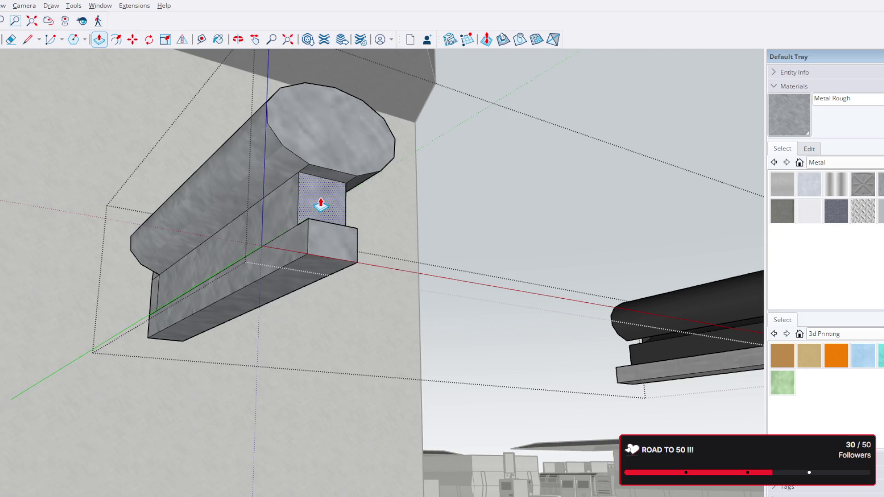
{"action": "left_click", "coordinate": [316, 199]}
{"action": "left_click", "coordinate": [311, 173]}
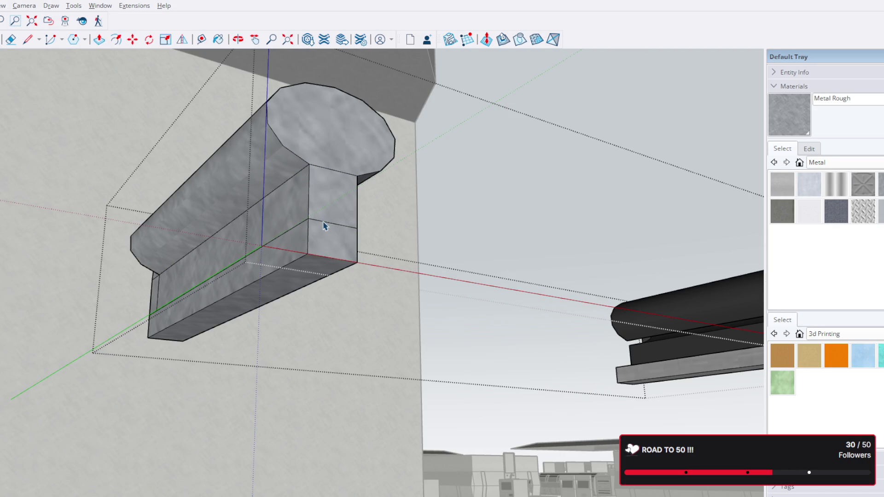
{"action": "key", "text": "Delete"}
Extend the block's end face outward, then undo the extension
{"action": "left_click", "coordinate": [345, 229]}
{"action": "key", "text": "p"}
{"action": "left_click", "coordinate": [345, 223]}
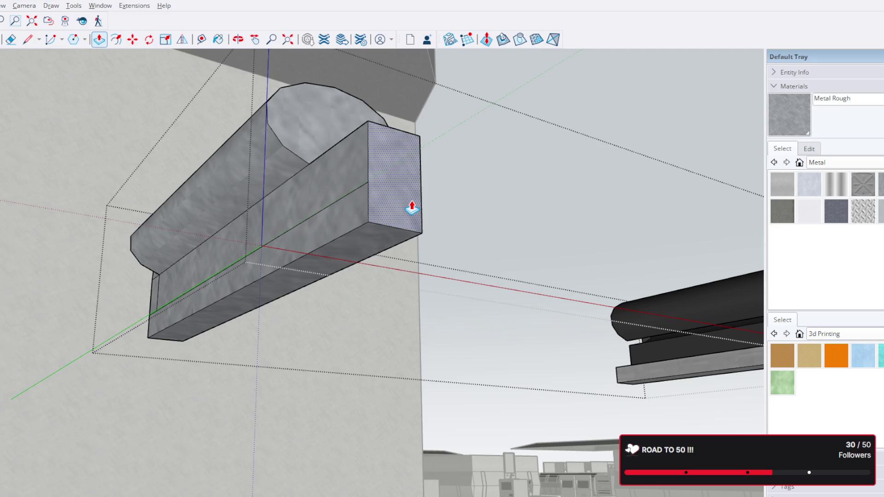
{"action": "key", "text": "ctrl+z"}
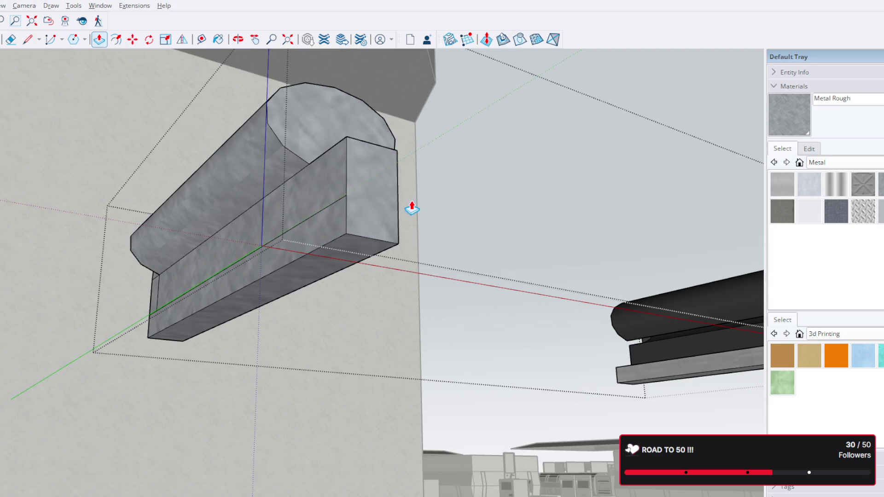
{"action": "mouse_move", "coordinate": [412, 207]}
{"action": "middle_mouse_down"}
{"action": "mouse_move", "coordinate": [371, 367]}
{"action": "mouse_move", "coordinate": [316, 405]}
{"action": "mouse_move", "coordinate": [393, 135]}
{"action": "mouse_move", "coordinate": [380, 256]}
{"action": "mouse_move", "coordinate": [456, 414]}
{"action": "middle_mouse_up"}
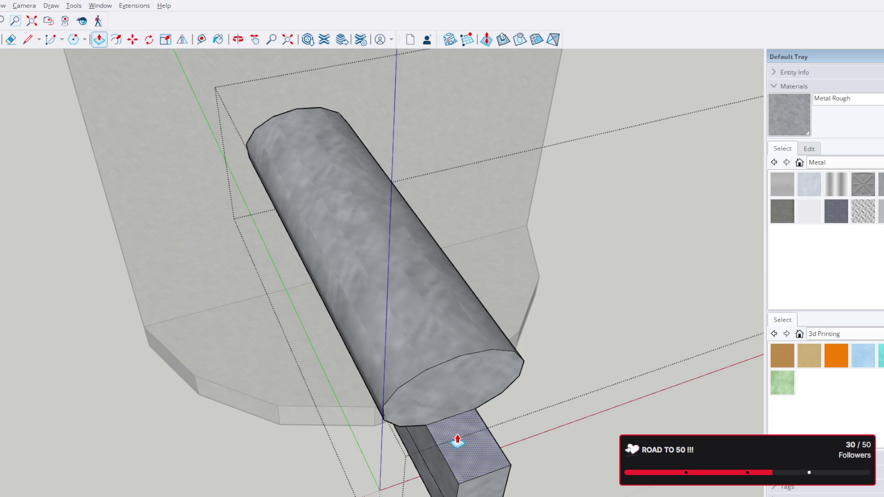
Push the small block's top face up to meet the cylinder, briefly trying Flip along the way
{"action": "left_click", "coordinate": [461, 442]}
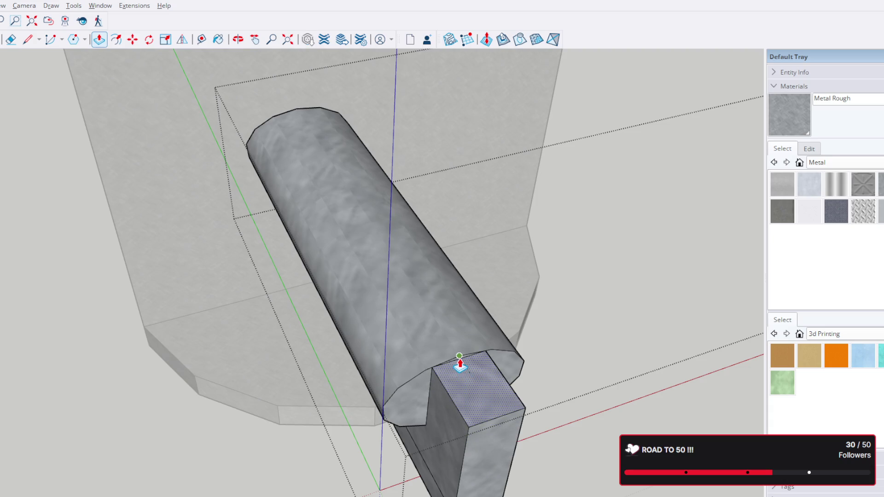
{"action": "mouse_move", "coordinate": [460, 366]}
{"action": "middle_mouse_down"}
{"action": "mouse_move", "coordinate": [442, 320]}
{"action": "mouse_move", "coordinate": [353, 247]}
{"action": "mouse_move", "coordinate": [374, 198]}
{"action": "mouse_move", "coordinate": [426, 178]}
{"action": "mouse_move", "coordinate": [399, 170]}
{"action": "mouse_move", "coordinate": [381, 191]}
{"action": "mouse_move", "coordinate": [458, 200]}
{"action": "mouse_move", "coordinate": [493, 221]}
{"action": "mouse_move", "coordinate": [493, 230]}
{"action": "middle_mouse_up"}
{"action": "key", "text": "shift+f"}
{"action": "mouse_move", "coordinate": [492, 356]}
{"action": "middle_mouse_down"}
{"action": "mouse_move", "coordinate": [427, 466]}
{"action": "mouse_move", "coordinate": [392, 335]}
{"action": "mouse_move", "coordinate": [366, 359]}
{"action": "mouse_move", "coordinate": [360, 408]}
{"action": "mouse_move", "coordinate": [387, 257]}
{"action": "middle_mouse_up"}
{"action": "key", "text": "p"}
{"action": "scroll", "coordinate": [386, 257], "scroll_direction": "down", "scroll_amount": 2}
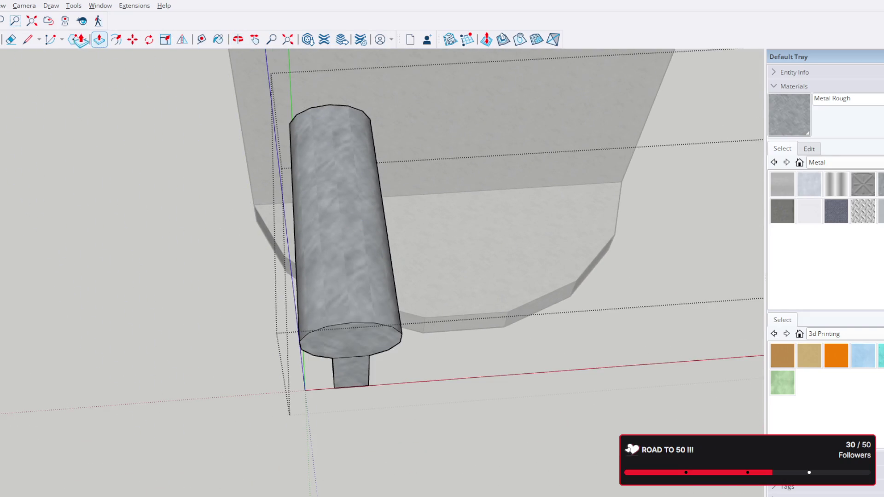
{"action": "left_click", "coordinate": [76, 41]}
{"action": "scroll", "coordinate": [330, 380], "scroll_direction": "up", "scroll_amount": 2}
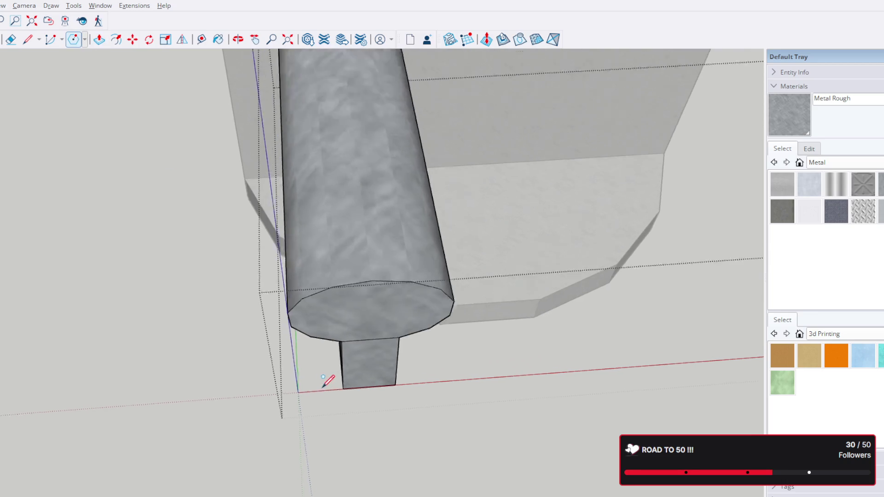
{"action": "scroll", "coordinate": [374, 390], "scroll_direction": "up", "scroll_amount": 3}
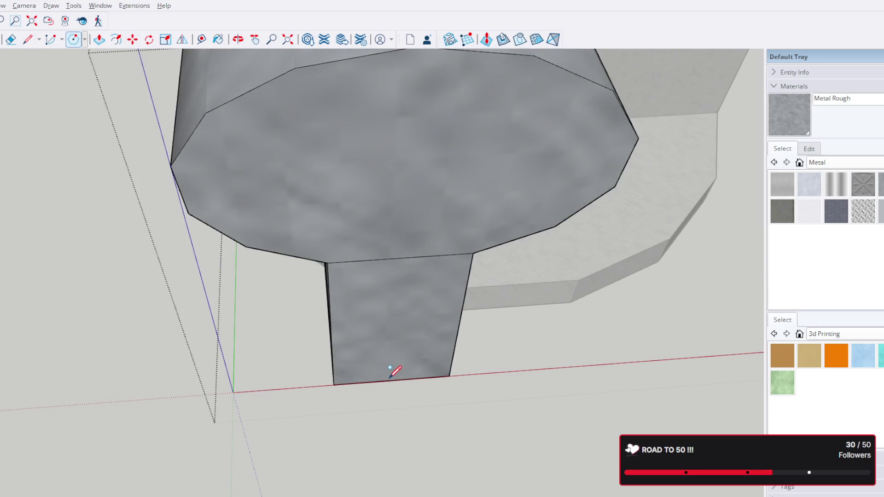
Draw a circle centred on the post's top face
{"action": "middle_click_drag", "start_coordinate": [395, 370], "coordinate": [384, 422]}
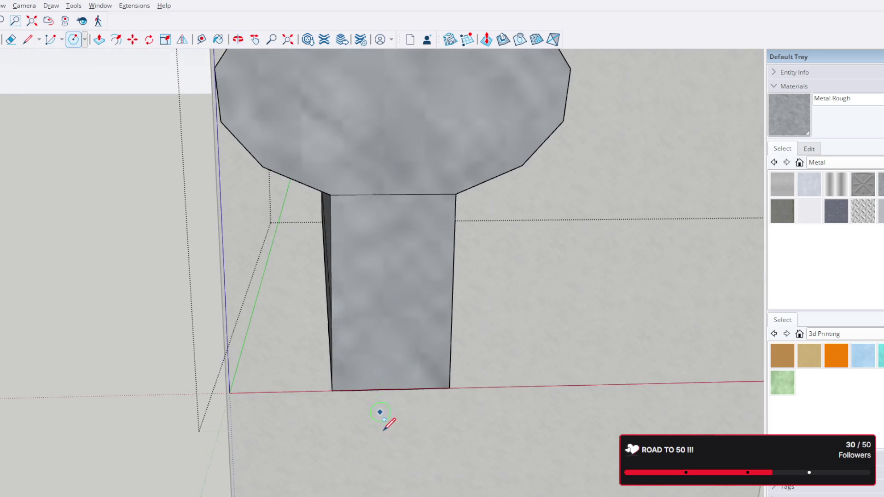
{"action": "middle_click_drag", "start_coordinate": [392, 376], "coordinate": [389, 304]}
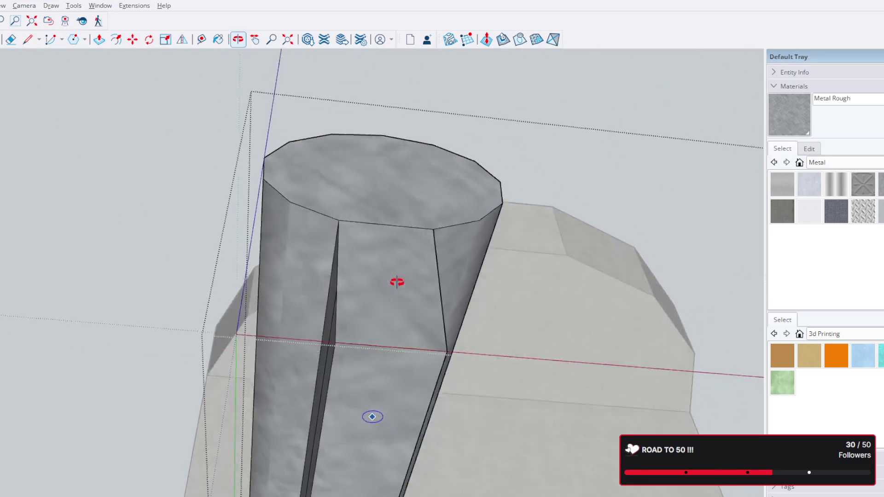
{"action": "left_click", "coordinate": [390, 327]}
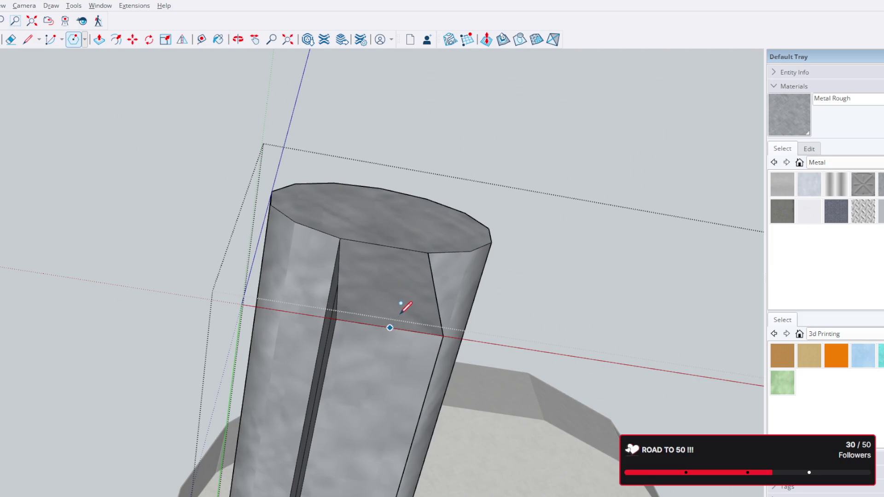
{"action": "left_click", "coordinate": [336, 318]}
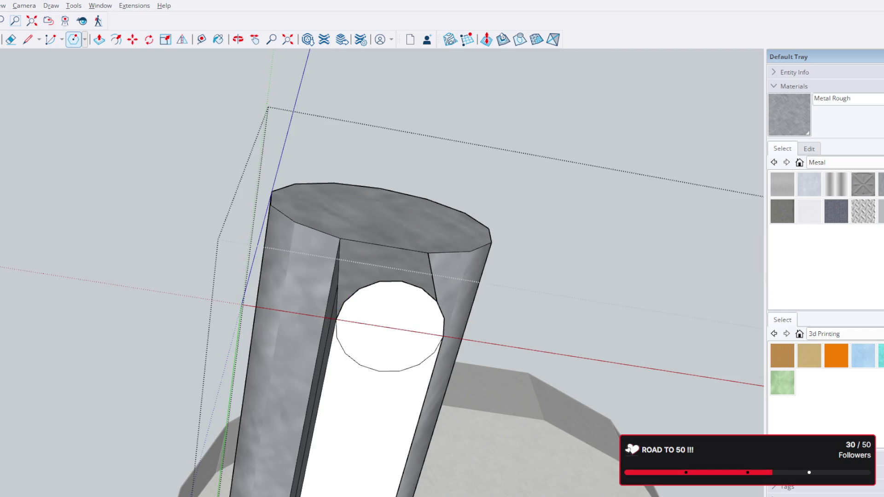
{"action": "key", "text": "space"}
Delete the unwanted upper half-circle face, leaving one clean circular end
{"action": "left_click", "coordinate": [337, 339]}
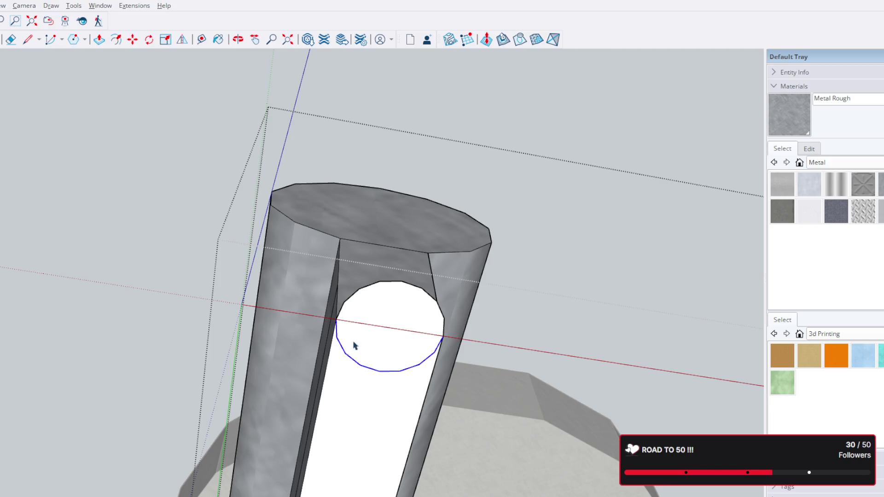
{"action": "left_click", "coordinate": [390, 314]}
{"action": "key", "text": "Delete"}
{"action": "middle_click_drag", "start_coordinate": [386, 329], "coordinate": [861, 373]}
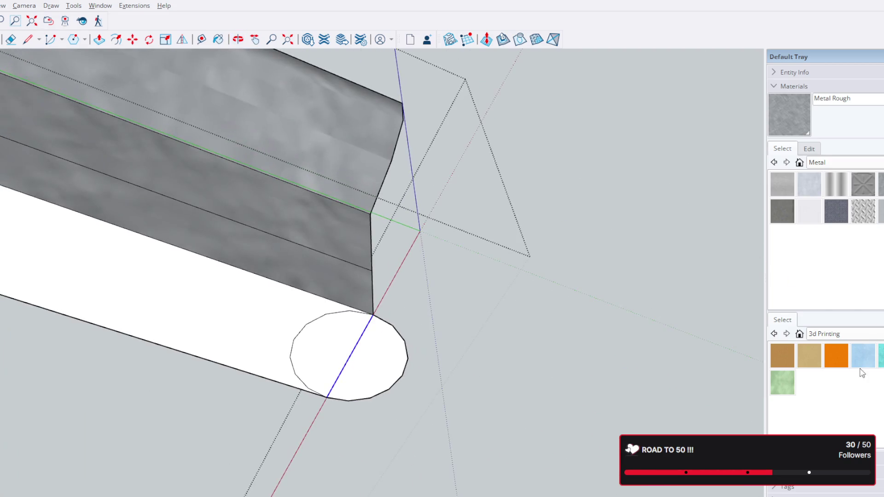
Push/Pull the circular face up into a slim upright post, then raise its top slightly higher
{"action": "left_click", "coordinate": [381, 358]}
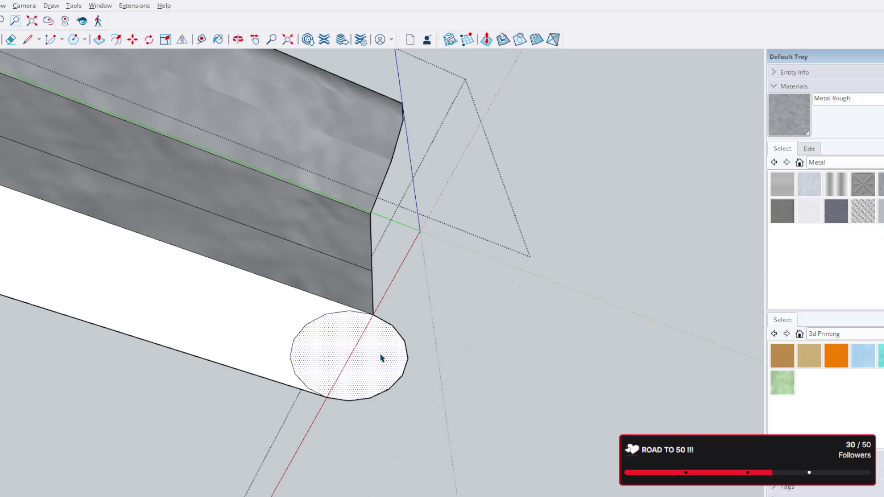
{"action": "key", "text": "p"}
{"action": "left_click", "coordinate": [381, 360]}
{"action": "middle_click_drag", "start_coordinate": [438, 276], "coordinate": [318, 329]}
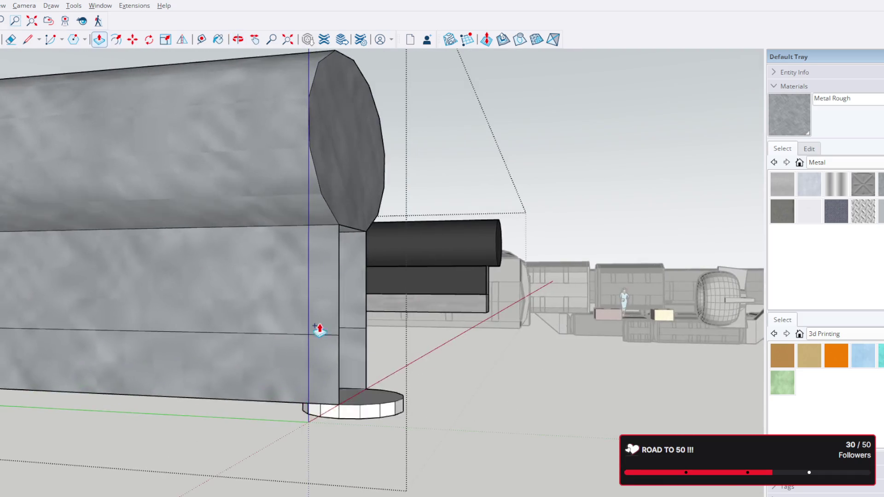
{"action": "scroll", "coordinate": [367, 123], "scroll_direction": "down", "scroll_amount": 5}
{"action": "mouse_move", "coordinate": [380, 310]}
{"action": "middle_mouse_down"}
{"action": "mouse_move", "coordinate": [355, 155]}
{"action": "mouse_move", "coordinate": [375, 214]}
{"action": "mouse_move", "coordinate": [365, 219]}
{"action": "middle_mouse_up"}
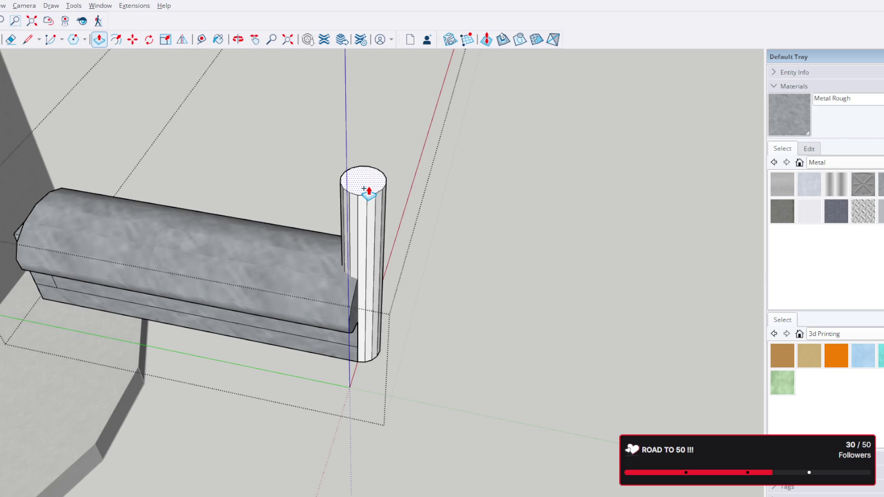
{"action": "left_click_drag", "start_coordinate": [364, 189], "coordinate": [359, 178]}
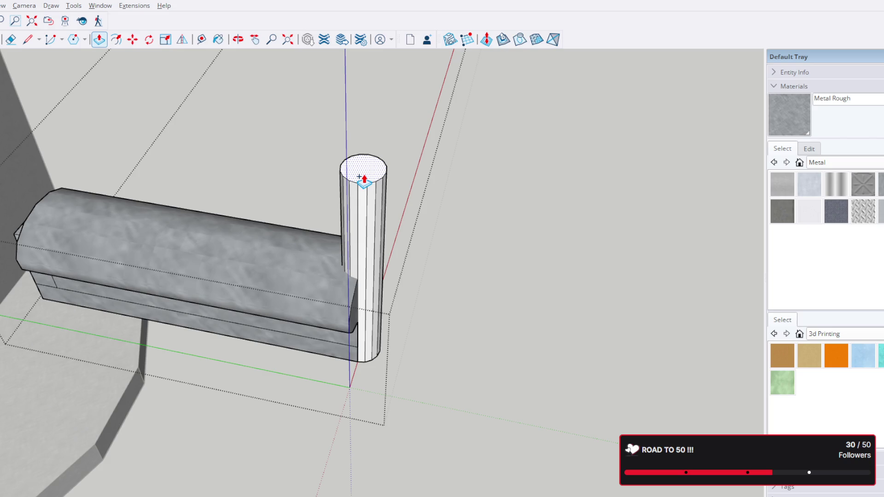
{"action": "left_click", "coordinate": [364, 180]}
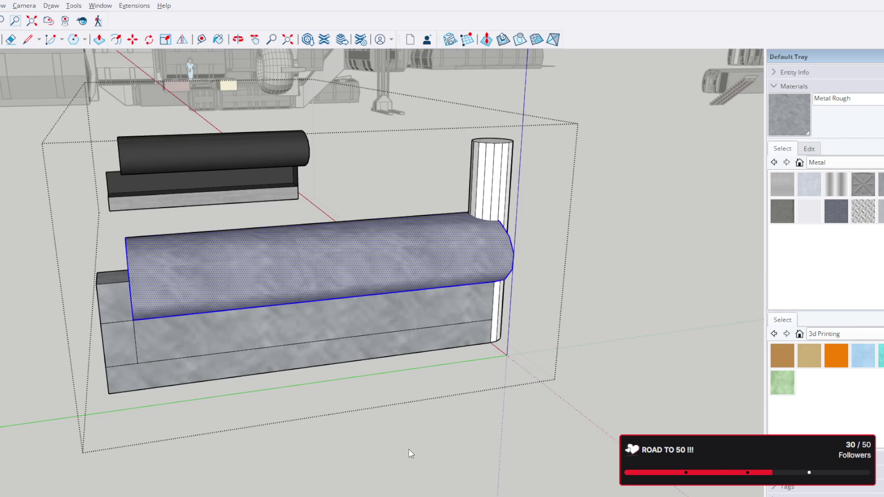
{"action": "triple_click", "coordinate": [399, 257]}
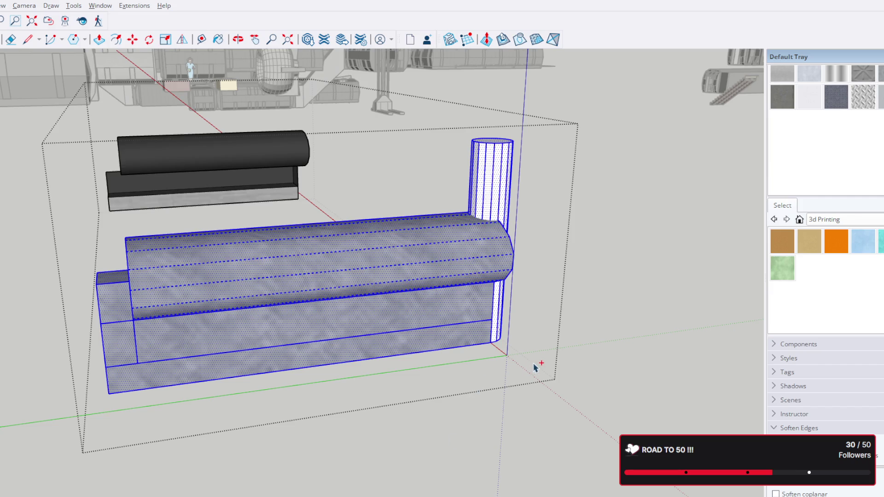
{"action": "mouse_move", "coordinate": [534, 340]}
{"action": "middle_mouse_down"}
{"action": "mouse_move", "coordinate": [513, 306]}
{"action": "mouse_move", "coordinate": [395, 311]}
{"action": "mouse_move", "coordinate": [513, 315]}
{"action": "middle_mouse_up"}
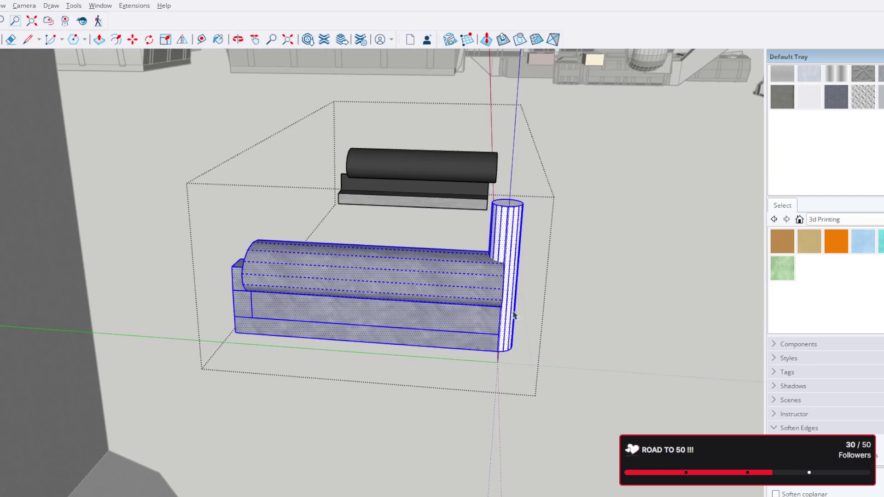
{"action": "left_click", "coordinate": [573, 334]}
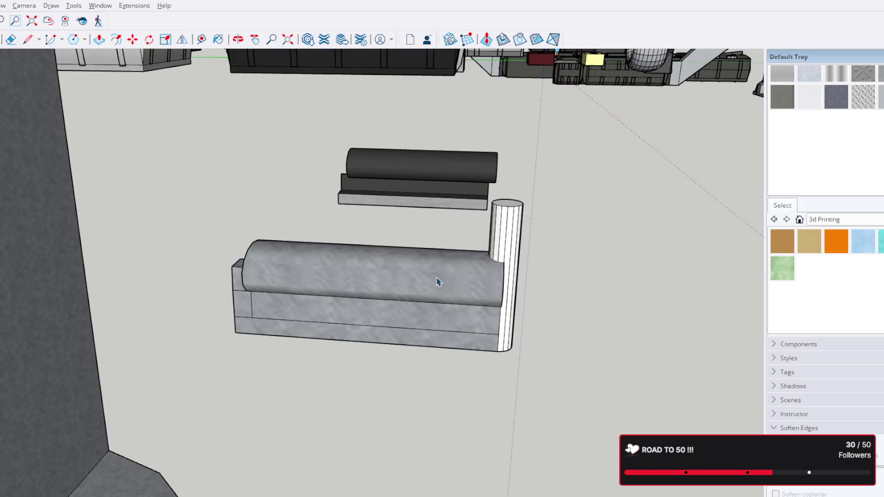
{"action": "double_click", "coordinate": [438, 278]}
{"action": "left_click", "coordinate": [437, 279]}
{"action": "left_click", "coordinate": [437, 279]}
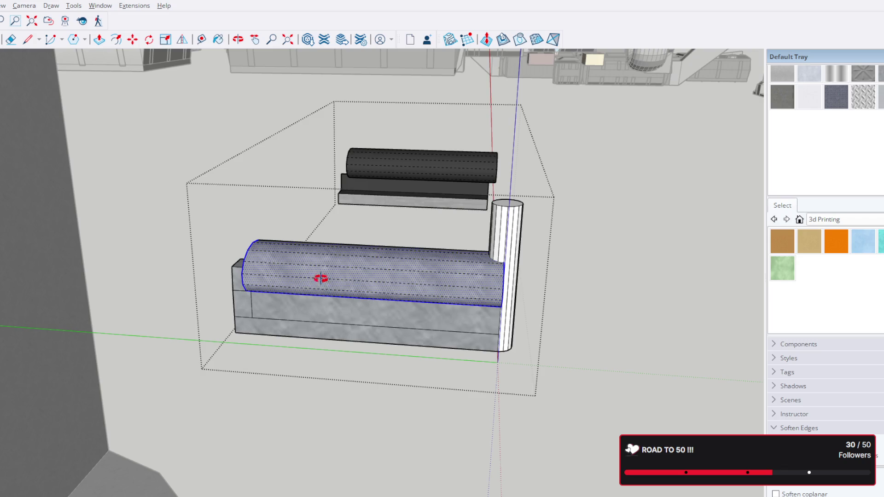
Select the soft edges and top strip of the bracket's curved top to show them as hard edges
{"action": "middle_click_drag", "start_coordinate": [316, 276], "coordinate": [339, 118]}
{"action": "scroll", "coordinate": [334, 132], "scroll_direction": "up", "scroll_amount": 2}
{"action": "scroll", "coordinate": [330, 141], "scroll_direction": "up", "scroll_amount": 2}
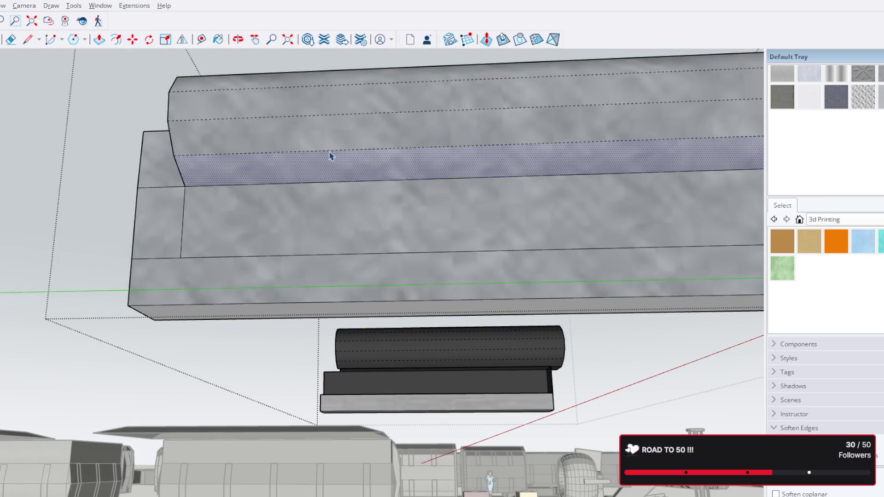
{"action": "left_click", "coordinate": [331, 152]}
{"action": "left_click", "coordinate": [351, 115], "text": "ctrl"}
{"action": "mouse_move", "coordinate": [364, 86]}
{"action": "middle_mouse_down"}
{"action": "mouse_move", "coordinate": [357, 256]}
{"action": "mouse_move", "coordinate": [334, 197]}
{"action": "mouse_move", "coordinate": [325, 203]}
{"action": "mouse_move", "coordinate": [343, 220]}
{"action": "mouse_move", "coordinate": [359, 181]}
{"action": "middle_mouse_up"}
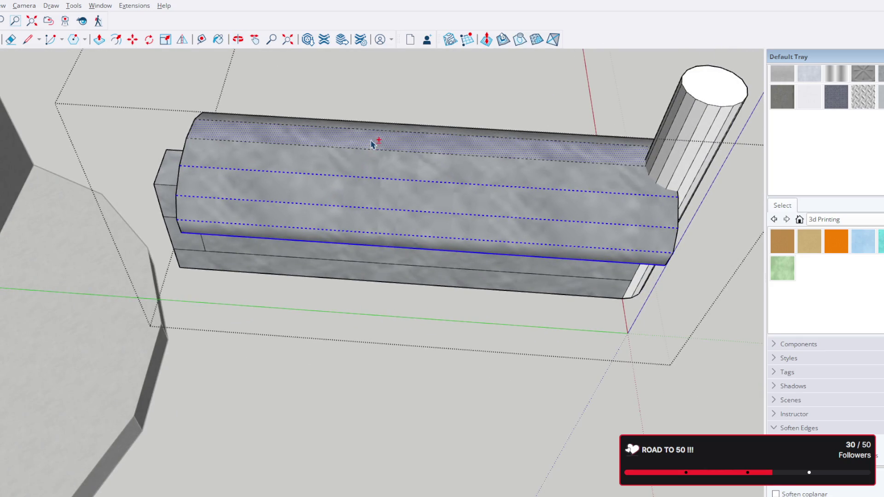
{"action": "left_click", "coordinate": [387, 141], "text": "ctrl"}
{"action": "mouse_move", "coordinate": [389, 141]}
{"action": "middle_mouse_down"}
{"action": "mouse_move", "coordinate": [391, 241]}
{"action": "mouse_move", "coordinate": [404, 134]}
{"action": "mouse_move", "coordinate": [407, 250]}
{"action": "mouse_move", "coordinate": [369, 283]}
{"action": "mouse_move", "coordinate": [368, 363]}
{"action": "middle_mouse_up"}
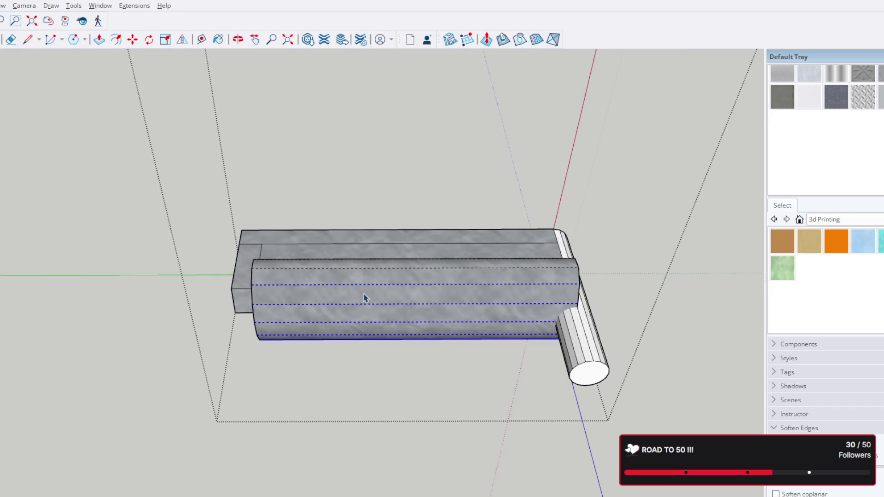
Orbit and zoom out until both bracket pieces and the tall pillar are in view
{"action": "middle_click_drag", "start_coordinate": [363, 278], "coordinate": [361, 350]}
{"action": "scroll", "coordinate": [367, 332], "scroll_direction": "up", "scroll_amount": 3}
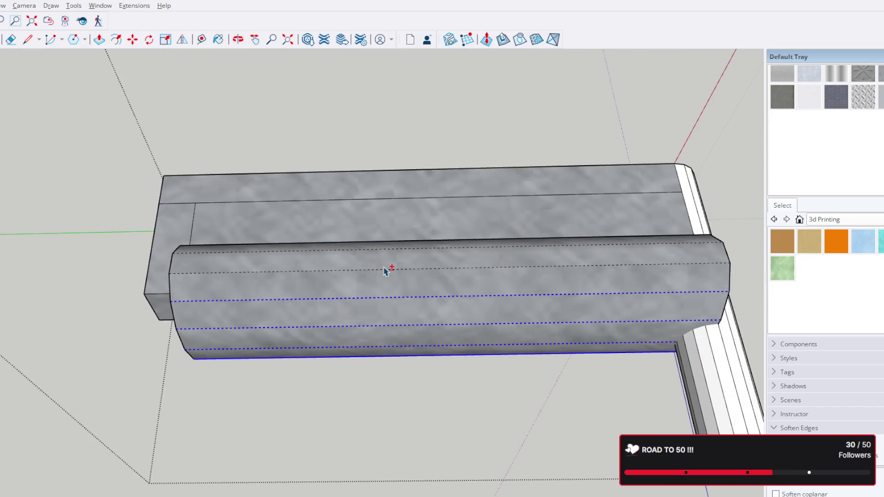
{"action": "middle_click_drag", "start_coordinate": [387, 270], "coordinate": [365, 380]}
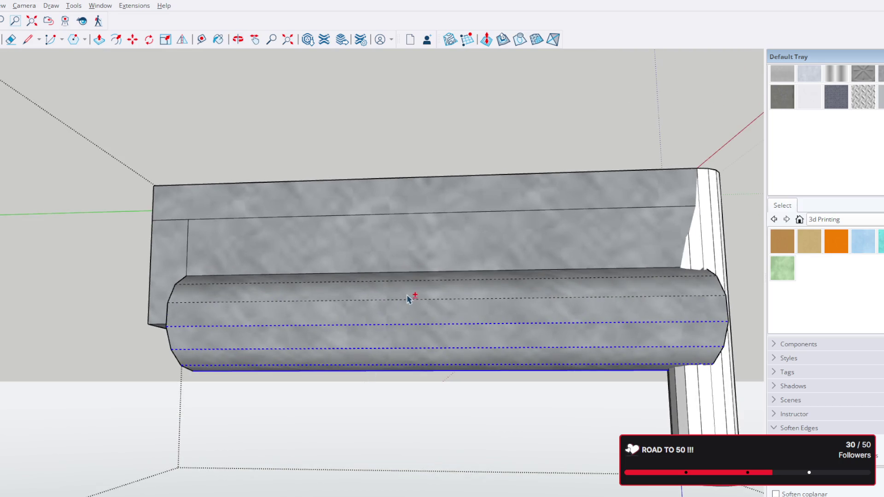
{"action": "mouse_move", "coordinate": [418, 267]}
{"action": "middle_mouse_down"}
{"action": "mouse_move", "coordinate": [416, 340]}
{"action": "mouse_move", "coordinate": [436, 239]}
{"action": "mouse_move", "coordinate": [436, 74]}
{"action": "mouse_move", "coordinate": [457, 135]}
{"action": "mouse_move", "coordinate": [487, 129]}
{"action": "middle_mouse_up"}
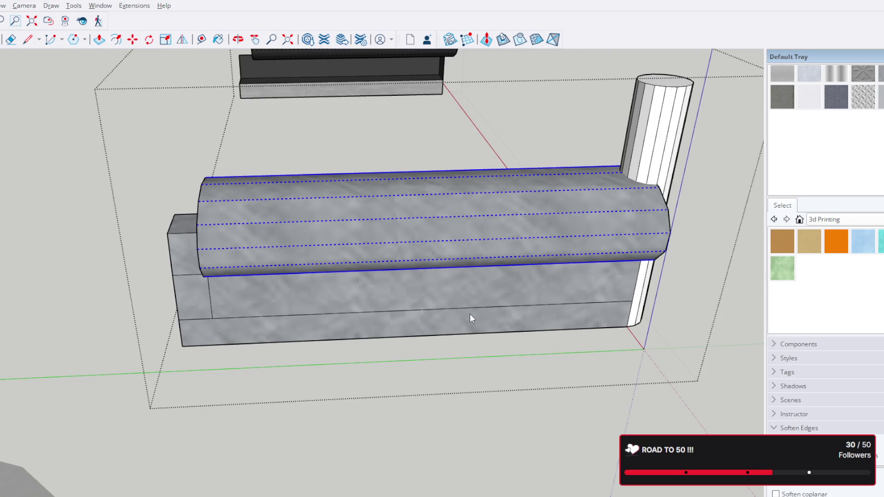
{"action": "scroll", "coordinate": [461, 355], "scroll_direction": "down", "scroll_amount": 2}
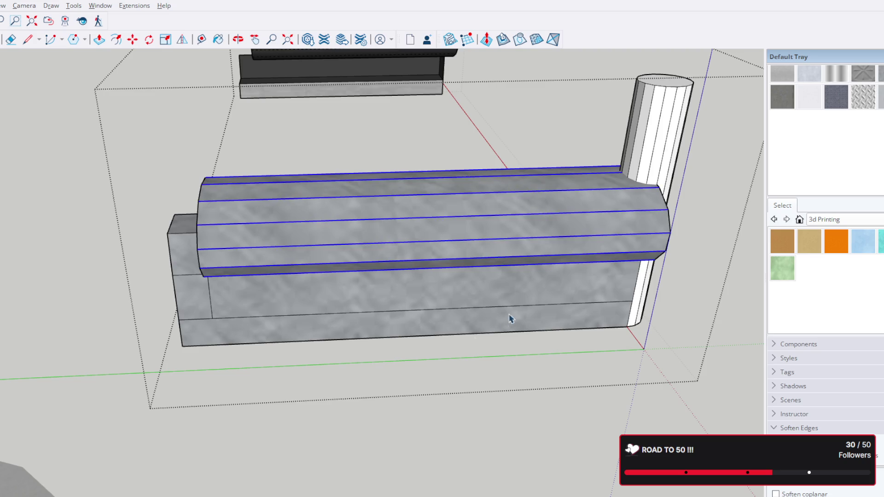
{"action": "mouse_move", "coordinate": [509, 319]}
{"action": "middle_mouse_down"}
{"action": "mouse_move", "coordinate": [390, 283]}
{"action": "mouse_move", "coordinate": [163, 431]}
{"action": "mouse_move", "coordinate": [143, 345]}
{"action": "mouse_move", "coordinate": [218, 340]}
{"action": "mouse_move", "coordinate": [405, 366]}
{"action": "mouse_move", "coordinate": [506, 402]}
{"action": "mouse_move", "coordinate": [430, 424]}
{"action": "mouse_move", "coordinate": [150, 434]}
{"action": "mouse_move", "coordinate": [305, 406]}
{"action": "mouse_move", "coordinate": [592, 377]}
{"action": "middle_mouse_up"}
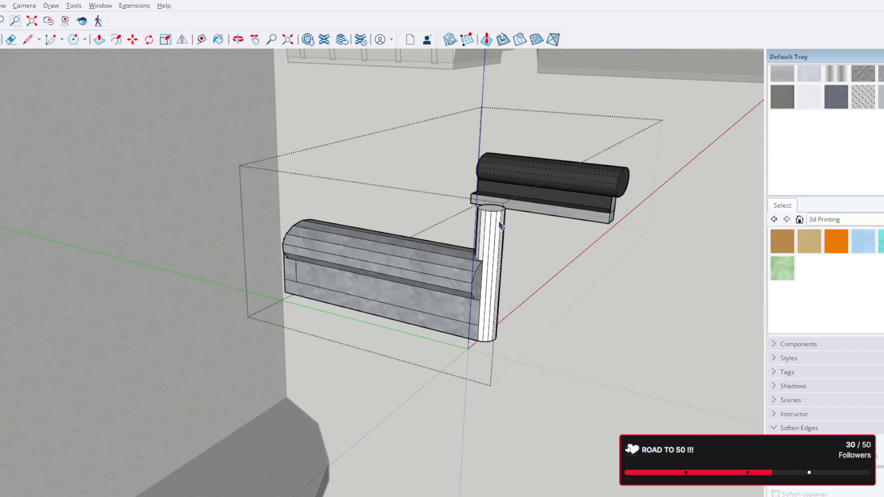
{"action": "mouse_move", "coordinate": [484, 251]}
{"action": "middle_mouse_down"}
{"action": "mouse_move", "coordinate": [420, 408]}
{"action": "mouse_move", "coordinate": [400, 408]}
{"action": "mouse_move", "coordinate": [419, 346]}
{"action": "mouse_move", "coordinate": [470, 332]}
{"action": "middle_mouse_up"}
{"action": "scroll", "coordinate": [477, 325], "scroll_direction": "up", "scroll_amount": 5}
{"action": "scroll", "coordinate": [490, 322], "scroll_direction": "up", "scroll_amount": 5}
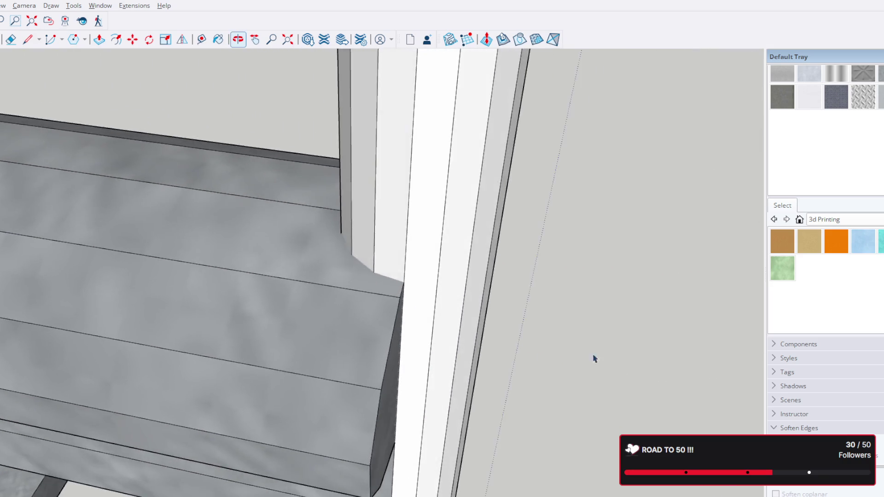
{"action": "scroll", "coordinate": [594, 358], "scroll_direction": "down", "scroll_amount": 5}
{"action": "mouse_move", "coordinate": [405, 293]}
{"action": "middle_mouse_down"}
{"action": "mouse_move", "coordinate": [668, 296]}
{"action": "mouse_move", "coordinate": [332, 297]}
{"action": "middle_mouse_up"}
{"action": "scroll", "coordinate": [270, 337], "scroll_direction": "up", "scroll_amount": 5}
{"action": "mouse_move", "coordinate": [269, 337]}
{"action": "middle_mouse_down"}
{"action": "mouse_move", "coordinate": [380, 263]}
{"action": "mouse_move", "coordinate": [551, 277]}
{"action": "middle_mouse_up"}
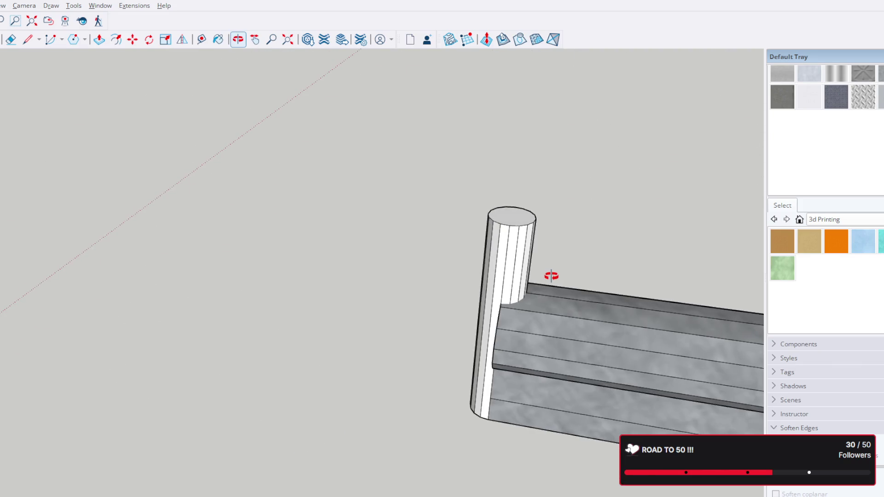
{"action": "scroll", "coordinate": [551, 276], "scroll_direction": "down", "scroll_amount": 5}
{"action": "middle_click_drag", "start_coordinate": [587, 310], "coordinate": [435, 309]}
{"action": "scroll", "coordinate": [435, 309], "scroll_direction": "up", "scroll_amount": 2}
{"action": "scroll", "coordinate": [436, 309], "scroll_direction": "down", "scroll_amount": 5}
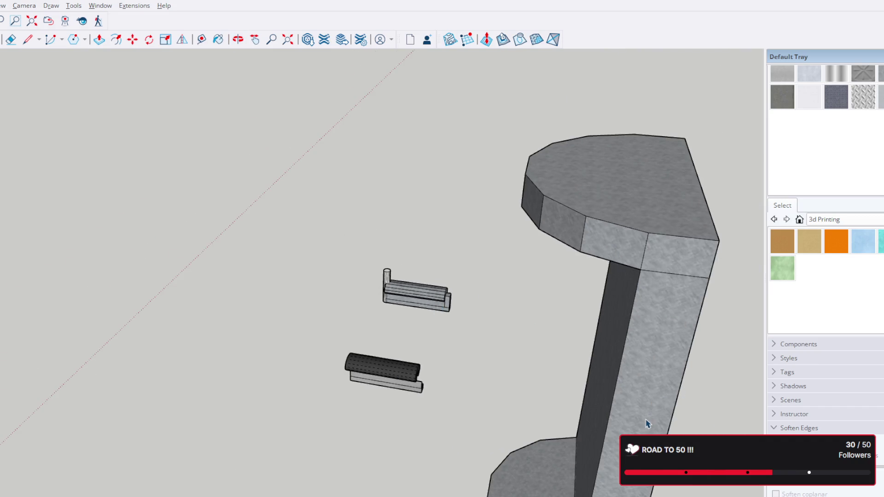
{"action": "mouse_move", "coordinate": [667, 385]}
{"action": "middle_mouse_down"}
{"action": "mouse_move", "coordinate": [369, 277]}
{"action": "mouse_move", "coordinate": [394, 232]}
{"action": "mouse_move", "coordinate": [685, 244]}
{"action": "mouse_move", "coordinate": [617, 275]}
{"action": "mouse_move", "coordinate": [477, 368]}
{"action": "middle_mouse_up"}
Move the bracket pair group over and slide it flush against the tall pillar
{"action": "left_click", "coordinate": [437, 356]}
{"action": "key", "text": "m"}
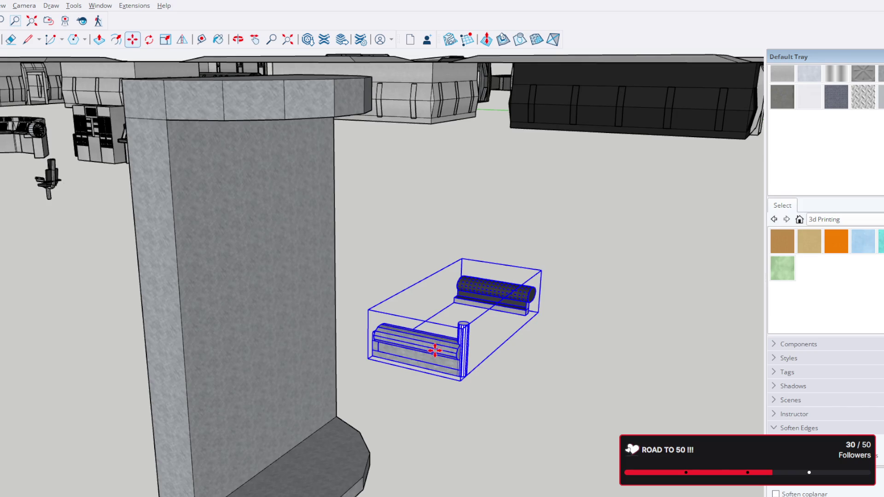
{"action": "mouse_move", "coordinate": [435, 350]}
{"action": "left_mouse_down"}
{"action": "mouse_move", "coordinate": [236, 303]}
{"action": "mouse_move", "coordinate": [238, 311]}
{"action": "left_mouse_up"}
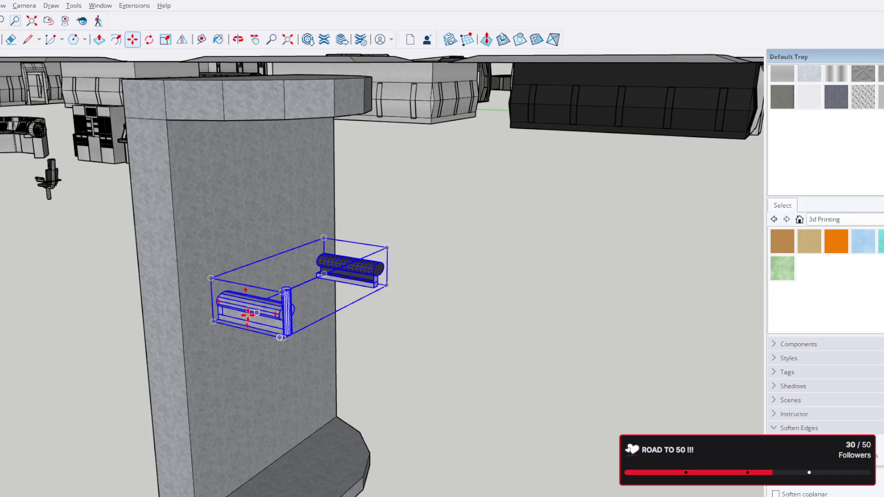
{"action": "scroll", "coordinate": [238, 311], "scroll_direction": "up", "scroll_amount": 3}
{"action": "middle_click_drag", "start_coordinate": [225, 315], "coordinate": [185, 274]}
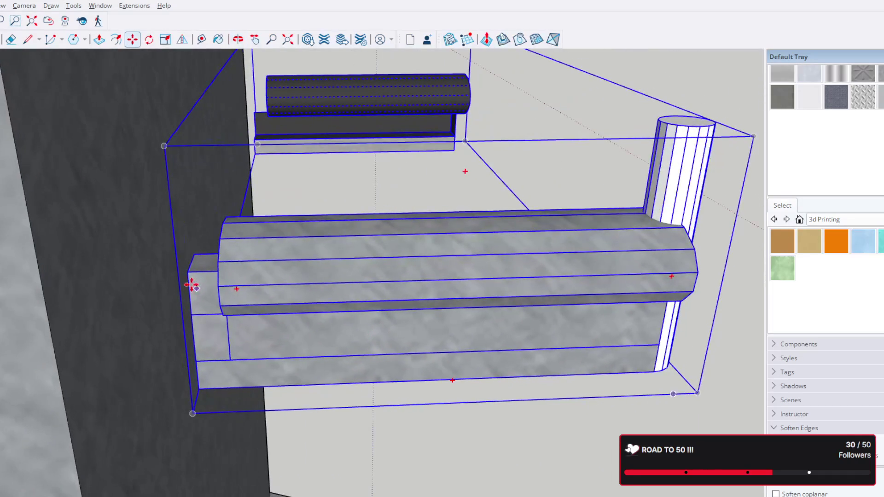
{"action": "left_click_drag", "start_coordinate": [185, 275], "coordinate": [150, 275]}
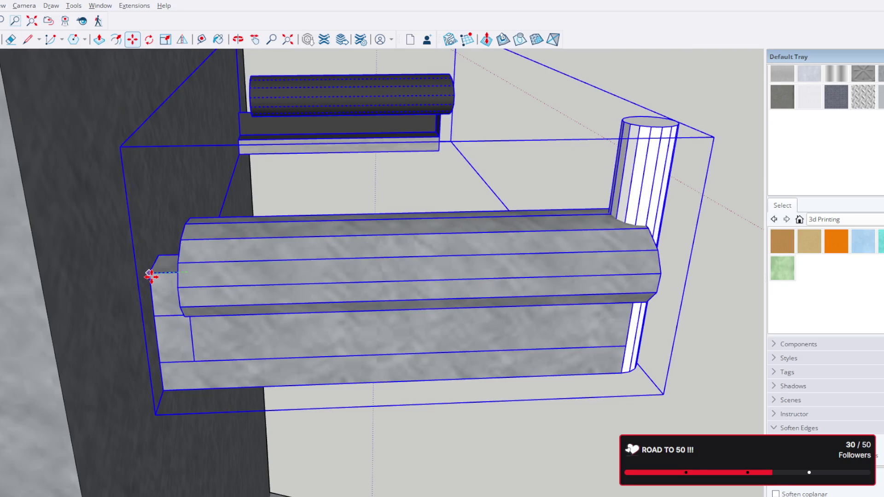
{"action": "scroll", "coordinate": [172, 273], "scroll_direction": "down", "scroll_amount": 3}
{"action": "scroll", "coordinate": [231, 267], "scroll_direction": "down", "scroll_amount": 3}
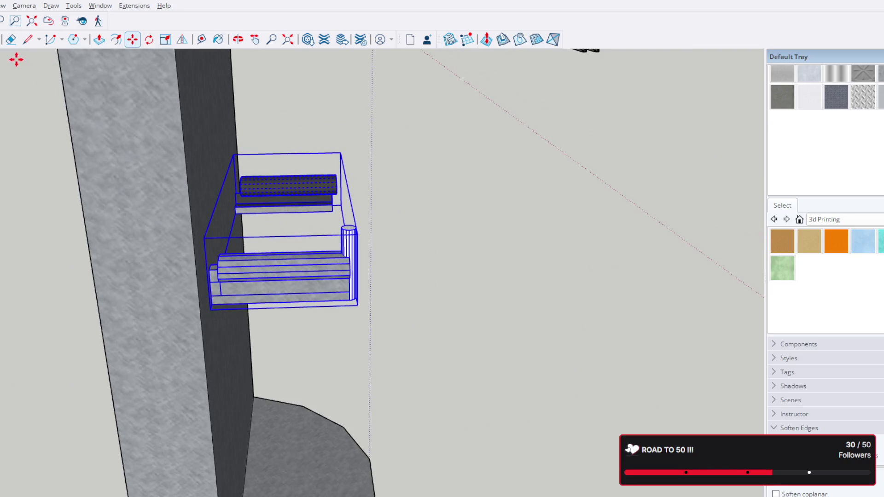
{"action": "key", "text": "space"}
Enter the group on the lower bracket and pick the Paint Bucket for the Metal Rough material
{"action": "double_click", "coordinate": [353, 259]}
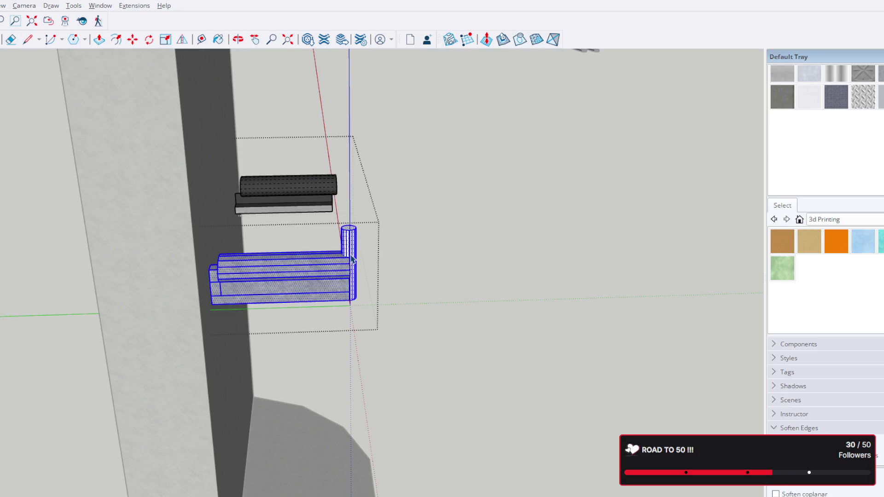
{"action": "scroll", "coordinate": [352, 259], "scroll_direction": "up", "scroll_amount": 2}
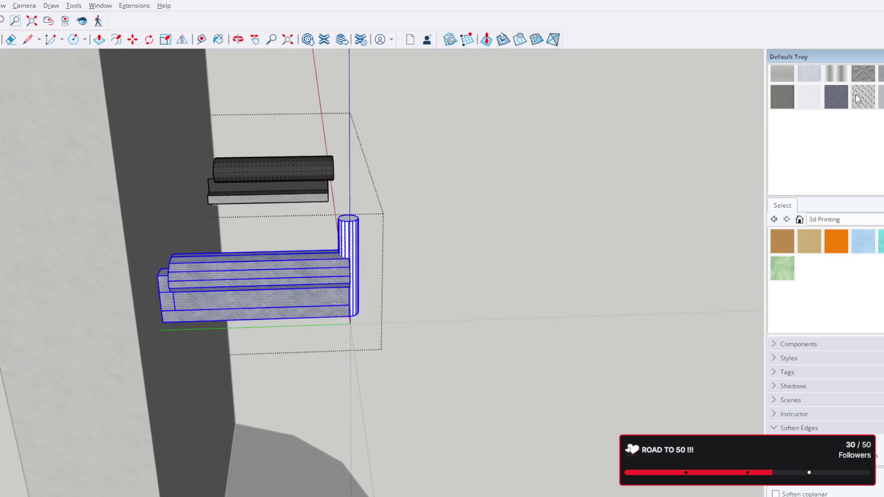
{"action": "left_click", "coordinate": [218, 39]}
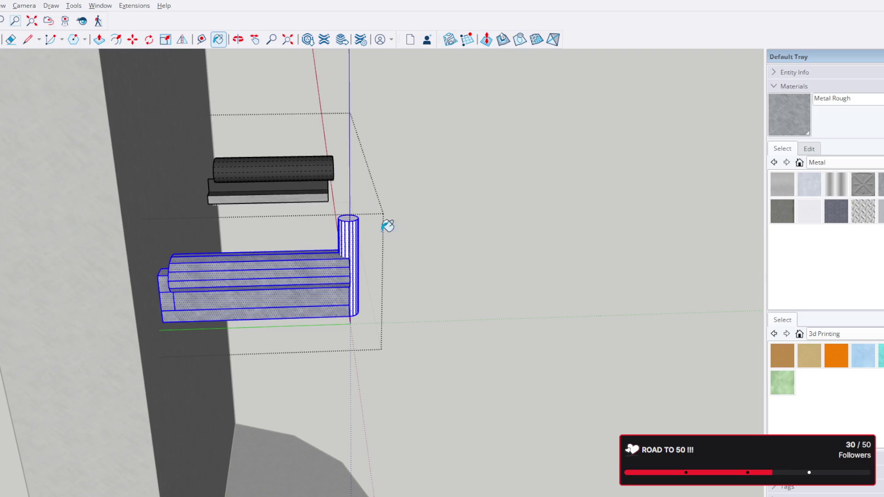
{"action": "scroll", "coordinate": [354, 235], "scroll_direction": "up", "scroll_amount": 2}
Select the whole bracket-and-post assembly after orbiting to a clearer angle
{"action": "left_click", "coordinate": [6, 39]}
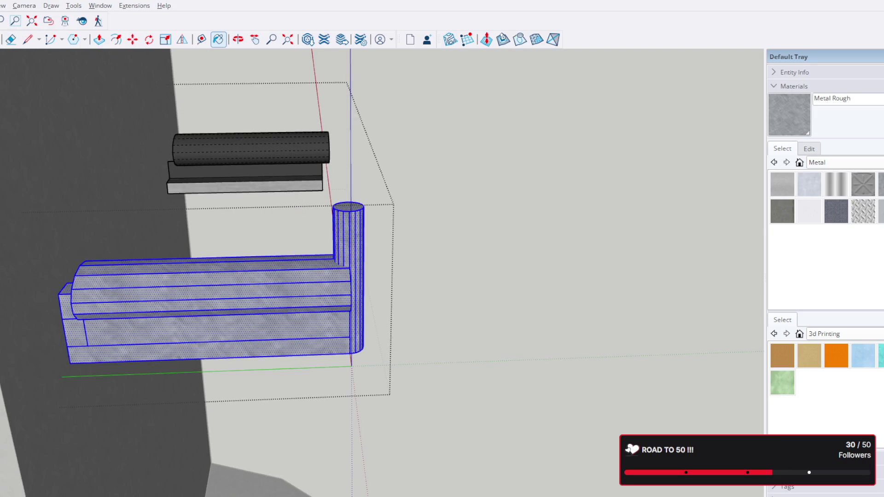
{"action": "scroll", "coordinate": [166, 147], "scroll_direction": "down", "scroll_amount": 2}
{"action": "scroll", "coordinate": [166, 148], "scroll_direction": "down", "scroll_amount": 5}
{"action": "middle_click_drag", "start_coordinate": [237, 148], "coordinate": [347, 203]}
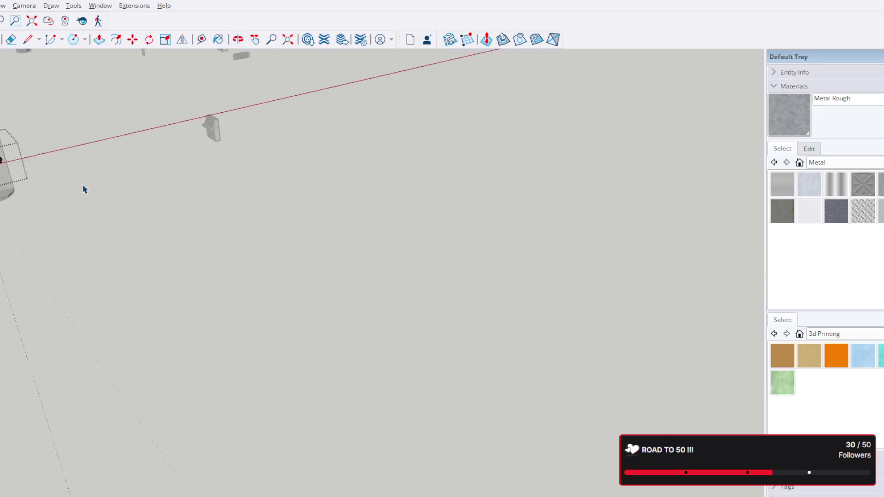
{"action": "scroll", "coordinate": [347, 203], "scroll_direction": "up", "scroll_amount": 2}
{"action": "scroll", "coordinate": [377, 198], "scroll_direction": "up", "scroll_amount": 3}
{"action": "scroll", "coordinate": [261, 217], "scroll_direction": "up", "scroll_amount": 3}
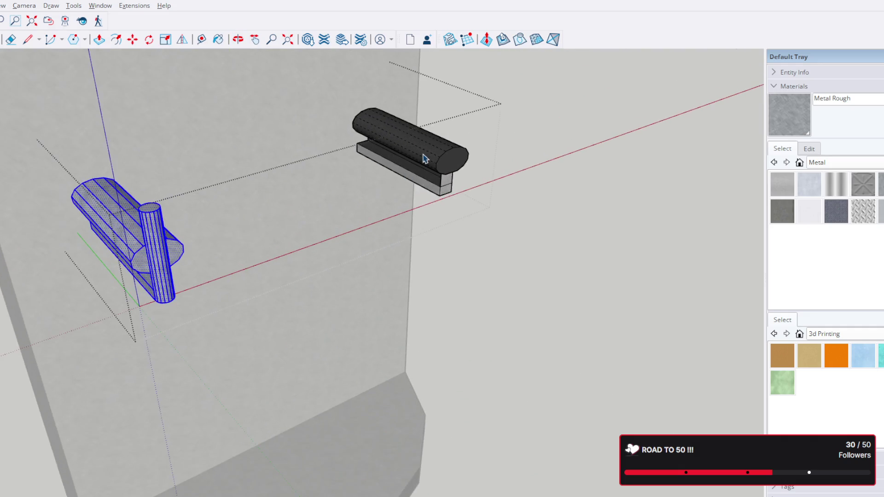
{"action": "triple_click", "coordinate": [143, 240]}
{"action": "left_click", "coordinate": [177, 322]}
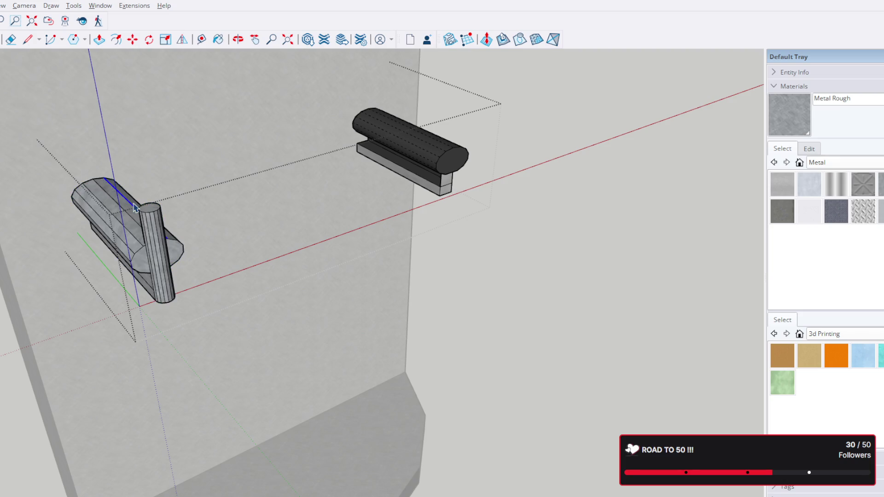
{"action": "triple_click", "coordinate": [150, 250]}
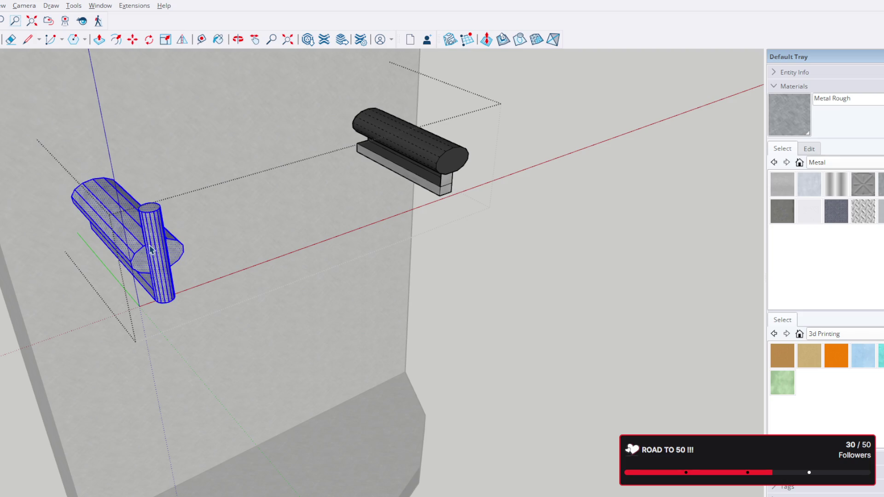
Start a Move copy (Ctrl) of the assembly, picking it up to place a duplicate
{"action": "key", "text": "m"}
{"action": "key", "text": "ctrl"}
{"action": "left_click", "coordinate": [154, 243]}
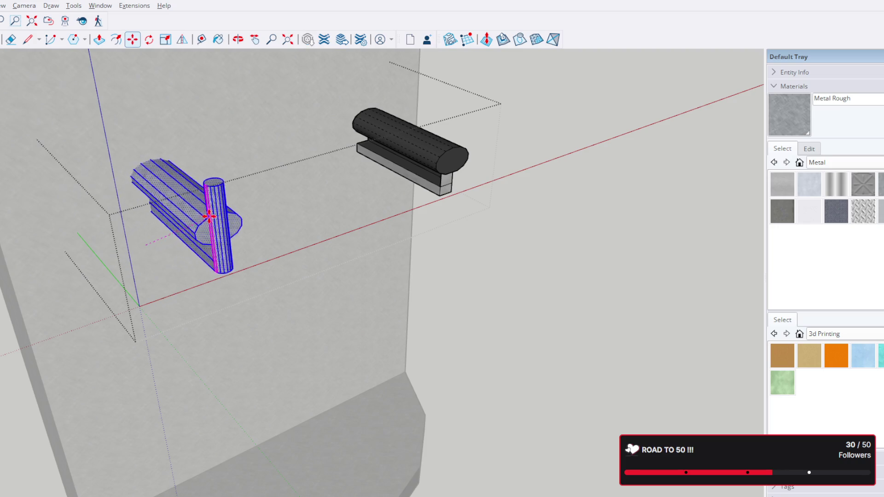
Undo the misplaced copy, cancel the move and reselect the original assembly
{"action": "key", "text": "ctrl+z"}
{"action": "key", "text": "ctrl+z"}
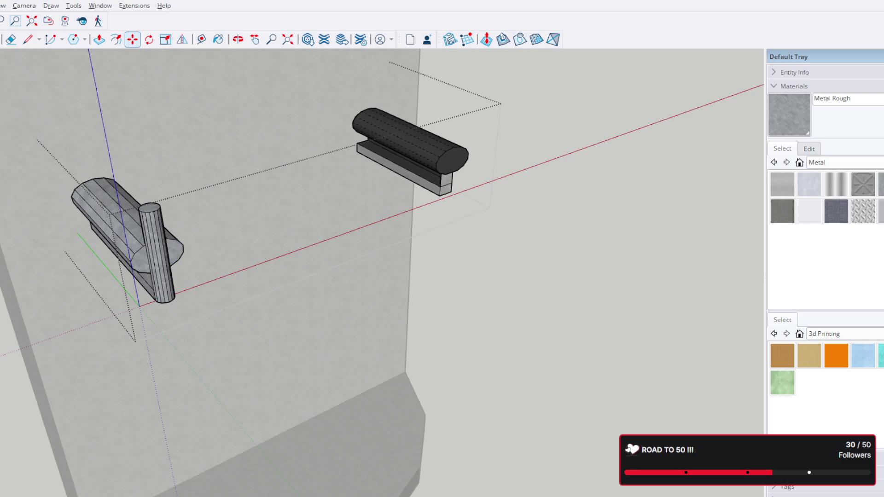
{"action": "key", "text": "space"}
{"action": "left_click", "coordinate": [158, 262]}
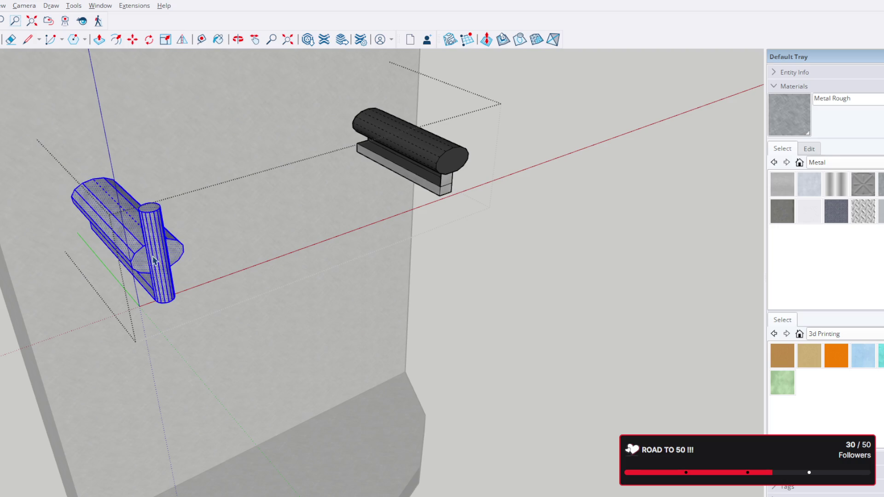
Place a Move copy of the assembly to the right of the original on the pillar face
{"action": "key", "text": "m"}
{"action": "key", "text": "ctrl"}
{"action": "left_click", "coordinate": [154, 243]}
{"action": "left_click", "coordinate": [228, 220]}
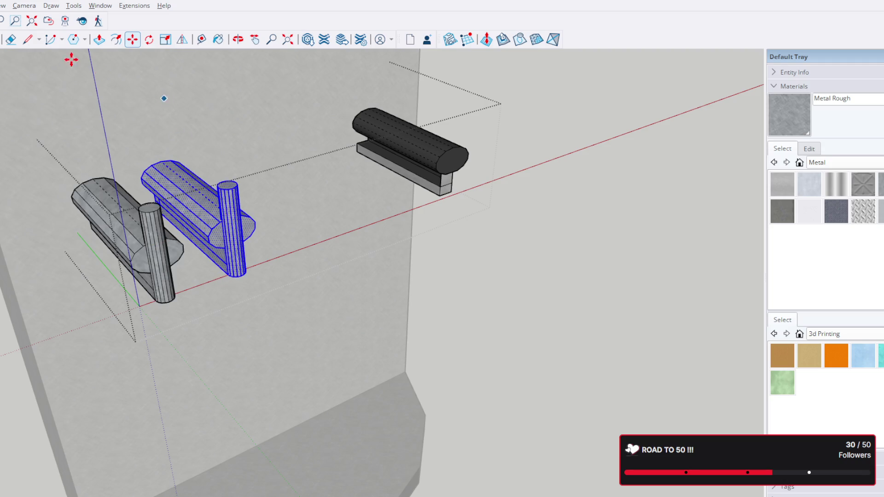
{"action": "key", "text": "space"}
{"action": "middle_click_drag", "start_coordinate": [266, 202], "coordinate": [239, 42]}
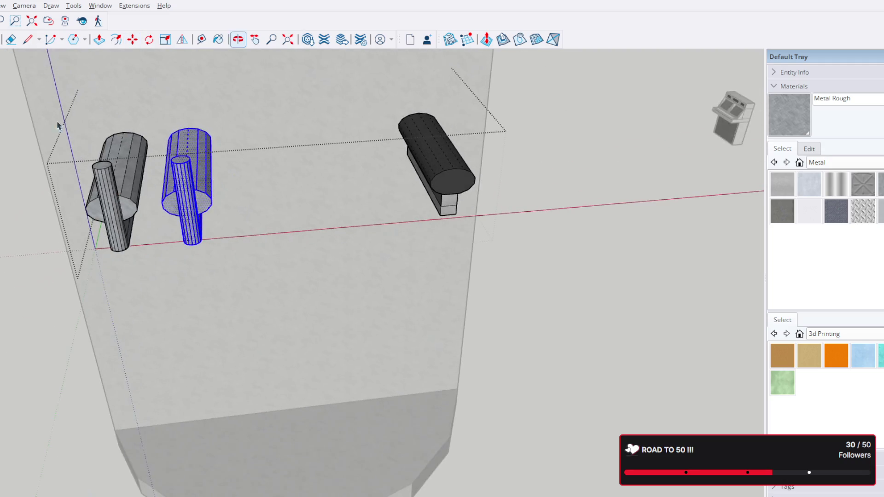
{"action": "key", "text": "q"}
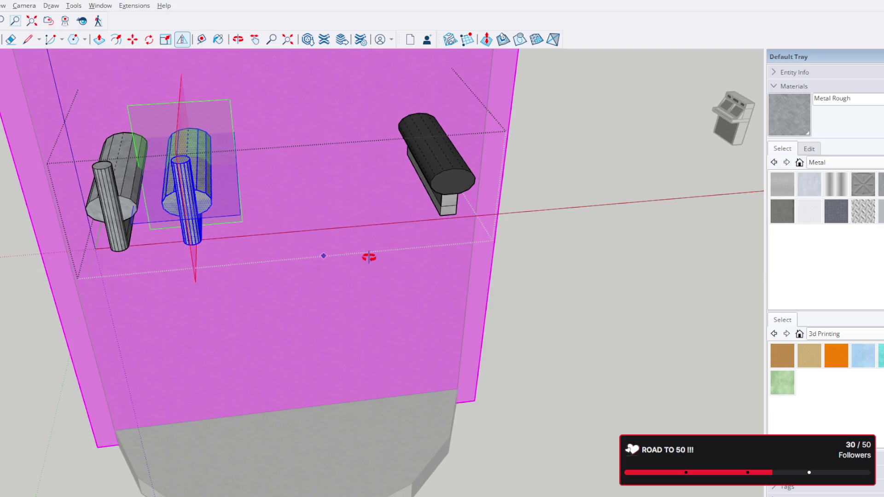
Orbit around the copied bracket to find a view for flipping it
{"action": "mouse_move", "coordinate": [365, 256]}
{"action": "middle_mouse_down"}
{"action": "mouse_move", "coordinate": [774, 254]}
{"action": "mouse_move", "coordinate": [202, 162]}
{"action": "mouse_move", "coordinate": [143, 162]}
{"action": "middle_mouse_up"}
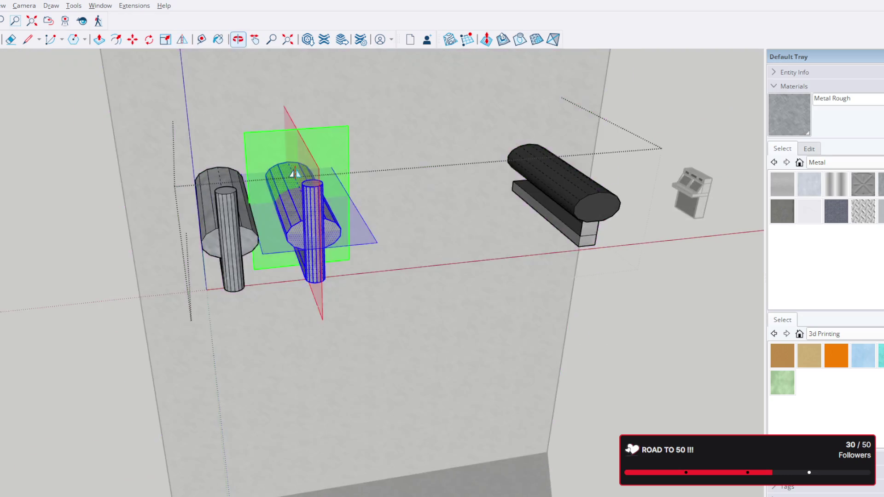
{"action": "key", "text": "p"}
{"action": "middle_click_drag", "start_coordinate": [499, 184], "coordinate": [418, 99]}
{"action": "scroll", "coordinate": [419, 98], "scroll_direction": "up", "scroll_amount": 2}
{"action": "middle_click_drag", "start_coordinate": [460, 40], "coordinate": [583, 23]}
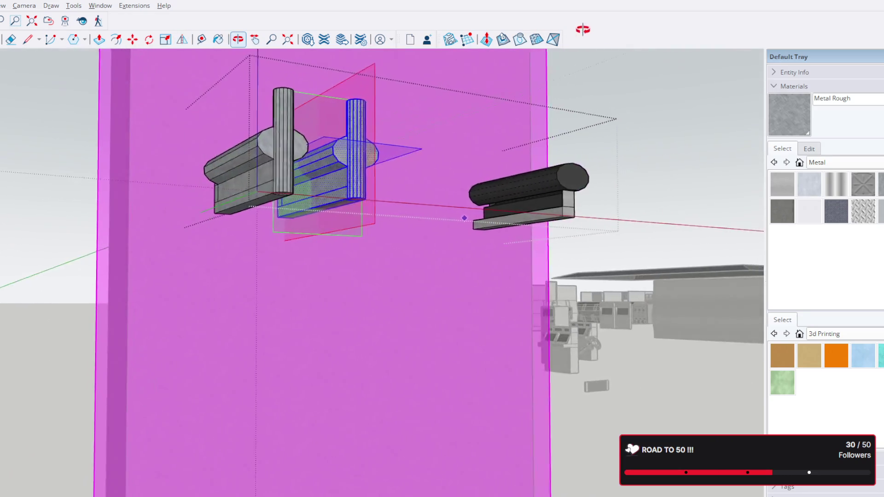
{"action": "scroll", "coordinate": [369, 224], "scroll_direction": "up", "scroll_amount": 2}
{"action": "scroll", "coordinate": [368, 225], "scroll_direction": "up", "scroll_amount": 2}
{"action": "mouse_move", "coordinate": [438, 244]}
{"action": "middle_mouse_down"}
{"action": "mouse_move", "coordinate": [485, 290]}
{"action": "mouse_move", "coordinate": [493, 276]}
{"action": "middle_mouse_up"}
{"action": "key", "text": "p"}
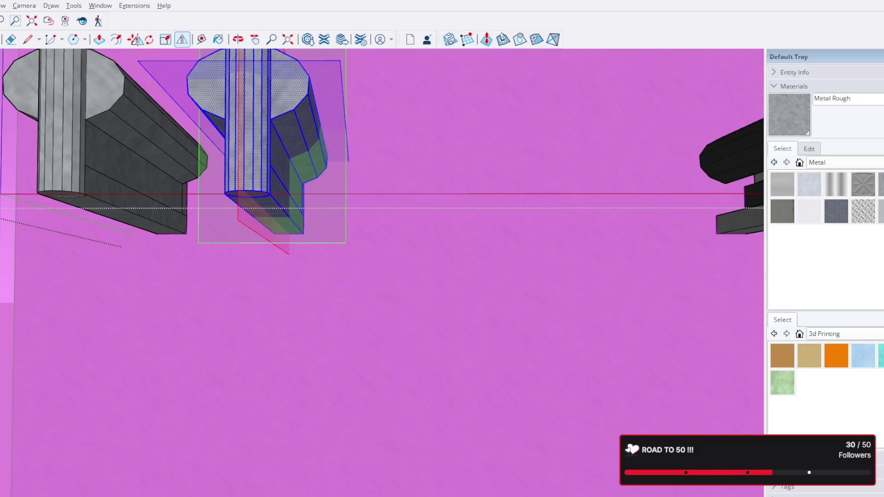
Flip the copied bracket across a plane so it mirrors the original beside it
{"action": "left_click", "coordinate": [138, 40]}
{"action": "scroll", "coordinate": [383, 274], "scroll_direction": "down", "scroll_amount": 3}
{"action": "scroll", "coordinate": [357, 233], "scroll_direction": "down", "scroll_amount": 2}
{"action": "mouse_move", "coordinate": [357, 232]}
{"action": "middle_mouse_down"}
{"action": "mouse_move", "coordinate": [655, 379]}
{"action": "mouse_move", "coordinate": [650, 335]}
{"action": "middle_mouse_up"}
{"action": "left_click", "coordinate": [424, 187], "text": "ctrl"}
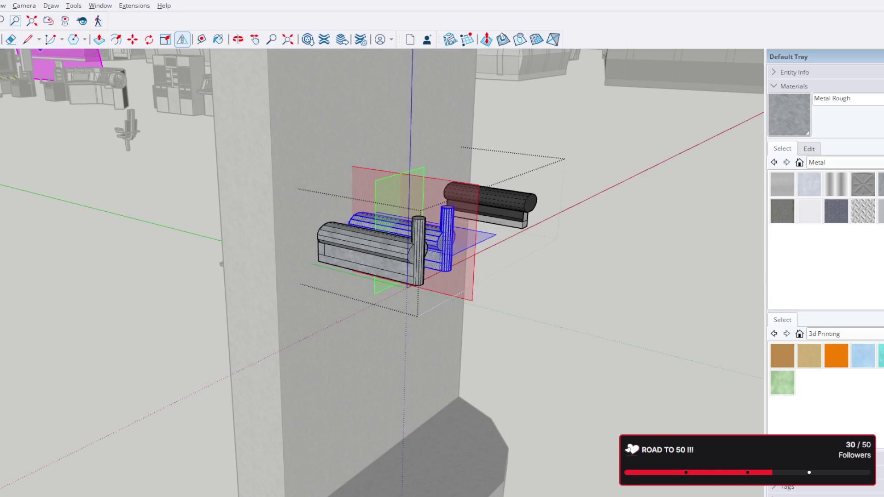
{"action": "left_click", "coordinate": [11, 40]}
{"action": "scroll", "coordinate": [477, 183], "scroll_direction": "up", "scroll_amount": 2}
{"action": "middle_click_drag", "start_coordinate": [490, 255], "coordinate": [271, 304]}
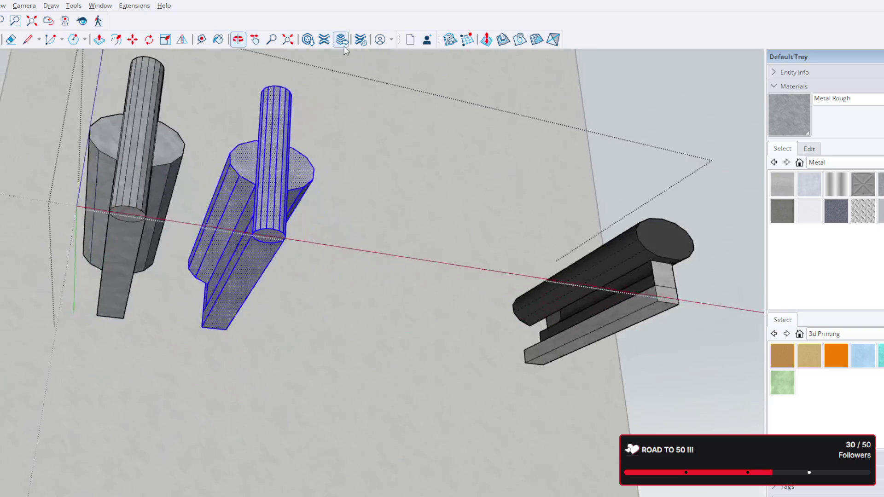
Tape Measure a guide from the pillar edge through the dark bracket's bottom corner
{"action": "key", "text": "m"}
{"action": "middle_click_drag", "start_coordinate": [483, 361], "coordinate": [288, 263]}
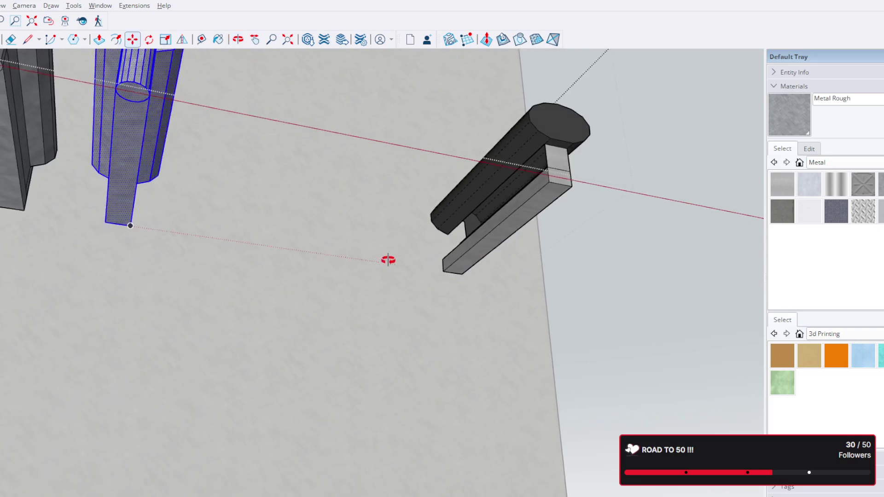
{"action": "left_click", "coordinate": [201, 40]}
{"action": "left_click", "coordinate": [580, 239]}
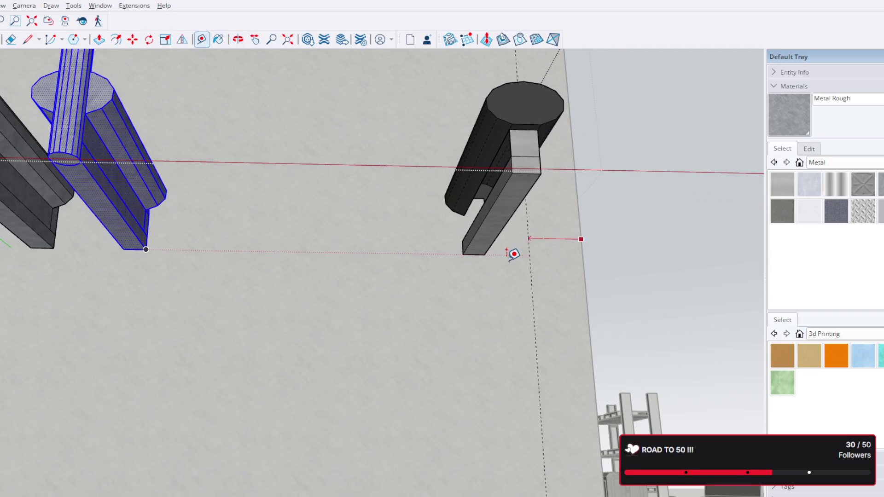
{"action": "left_click", "coordinate": [484, 254]}
Delete the dark bracket and move the flipped copy onto the guide near the right edge
{"action": "left_click", "coordinate": [519, 173]}
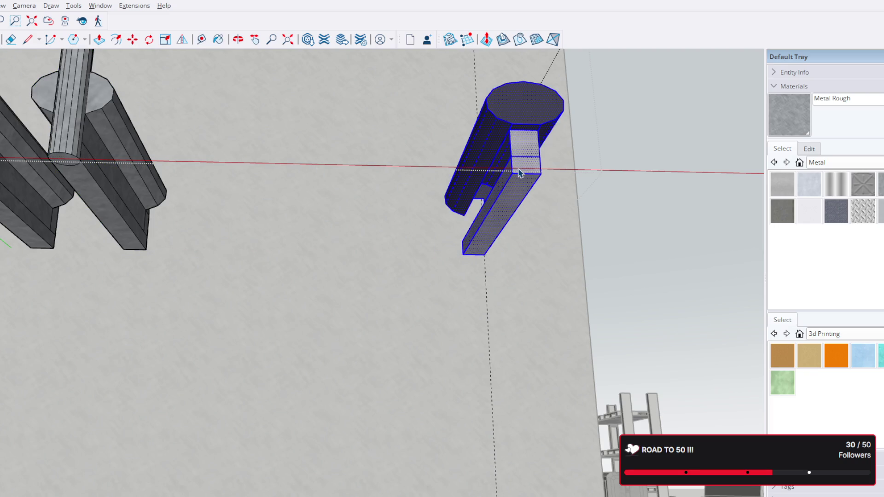
{"action": "key", "text": "Delete"}
{"action": "left_click", "coordinate": [126, 195]}
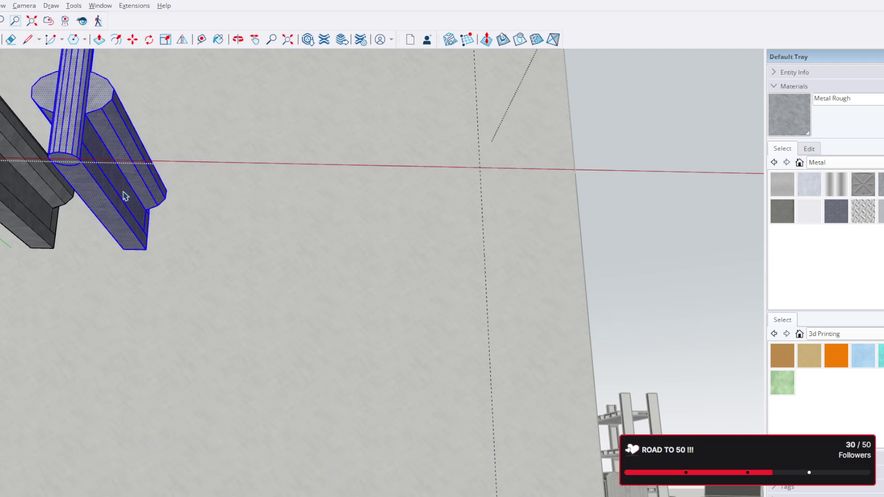
{"action": "key", "text": "m"}
{"action": "left_click", "coordinate": [147, 249]}
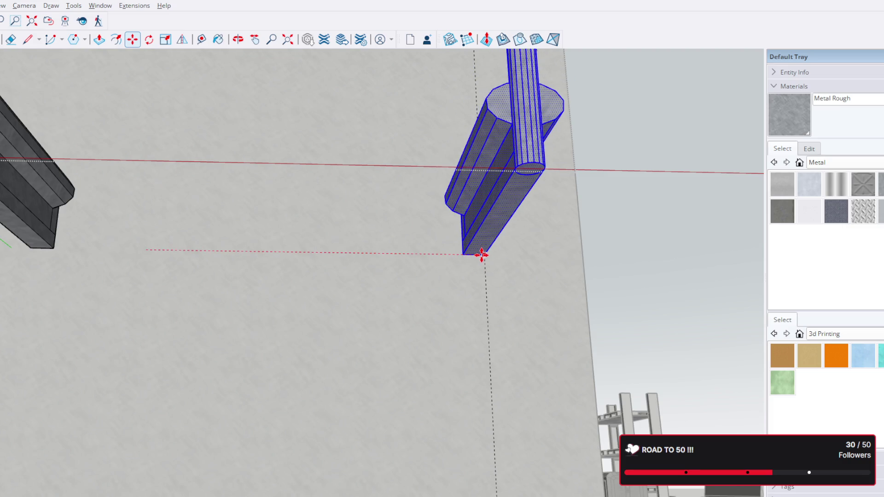
{"action": "left_click", "coordinate": [481, 255]}
{"action": "scroll", "coordinate": [481, 256], "scroll_direction": "down", "scroll_amount": 3}
{"action": "scroll", "coordinate": [475, 277], "scroll_direction": "down", "scroll_amount": 2}
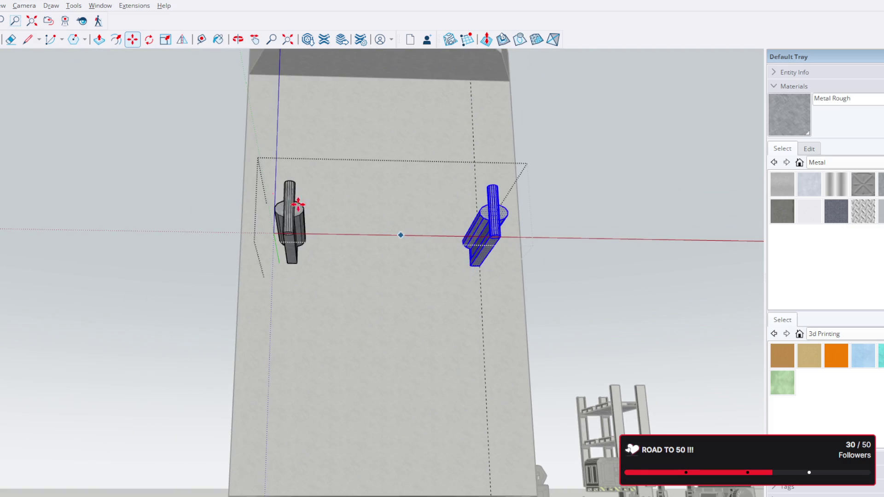
{"action": "key", "text": "space"}
Measure the left bracket's gap to the pillar's left edge, marking a guide point there
{"action": "left_click", "coordinate": [201, 40]}
{"action": "left_click", "coordinate": [233, 219]}
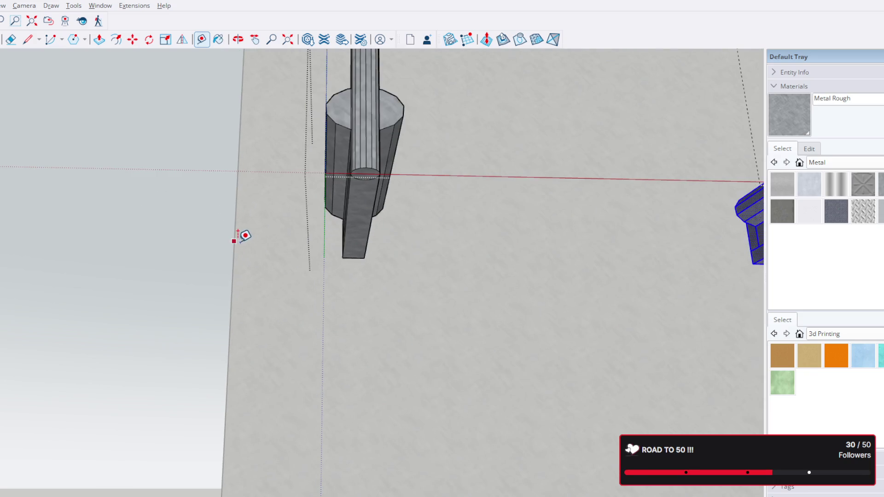
{"action": "left_click", "coordinate": [342, 258]}
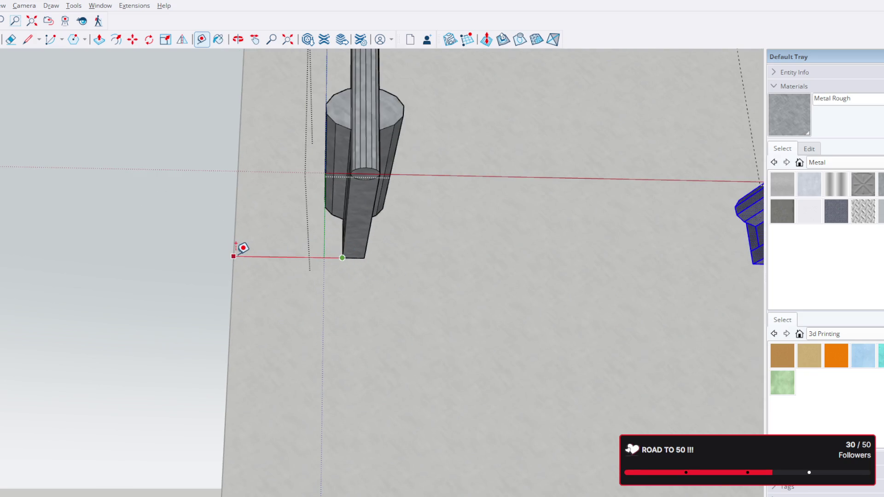
{"action": "left_click", "coordinate": [233, 256]}
{"action": "left_click", "coordinate": [509, 308]}
Measure the right bracket's gap to the pillar edge, then start a new measurement from the left edge
{"action": "mouse_move", "coordinate": [530, 308]}
{"action": "middle_mouse_down"}
{"action": "mouse_move", "coordinate": [216, 271]}
{"action": "mouse_move", "coordinate": [460, 233]}
{"action": "middle_mouse_up"}
{"action": "left_click", "coordinate": [419, 214]}
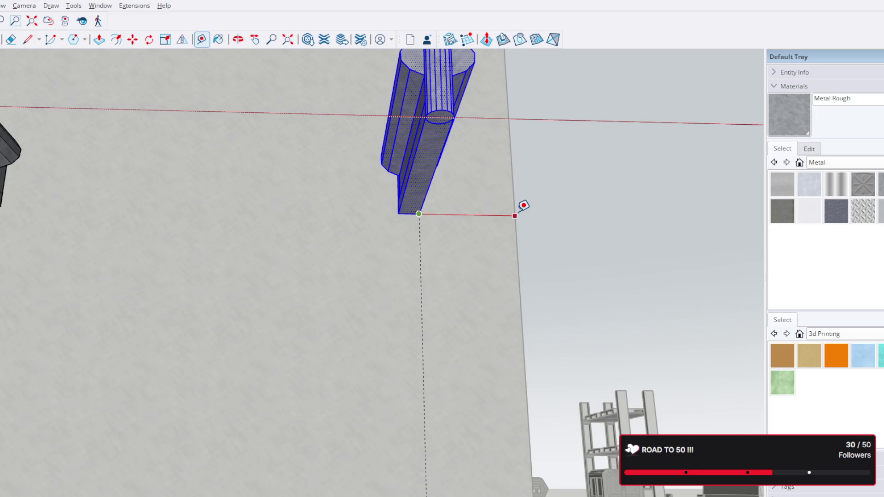
{"action": "scroll", "coordinate": [522, 207], "scroll_direction": "down", "scroll_amount": 3}
{"action": "scroll", "coordinate": [519, 207], "scroll_direction": "down", "scroll_amount": 2}
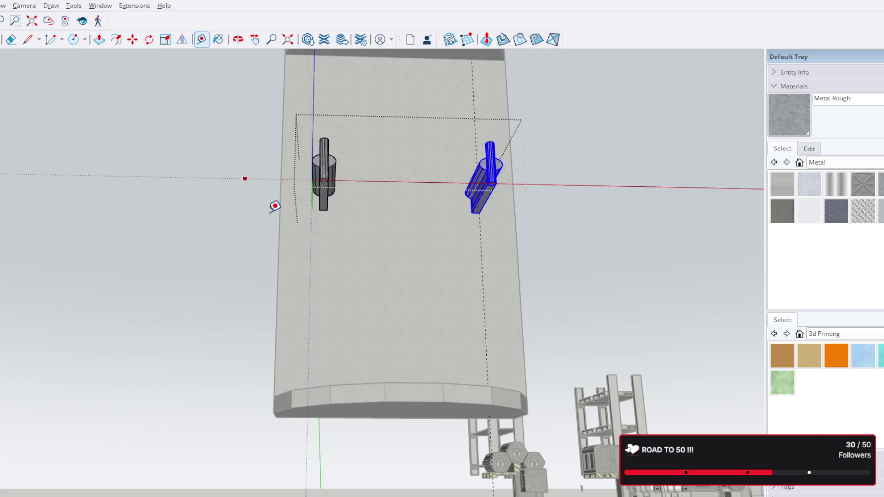
{"action": "scroll", "coordinate": [297, 228], "scroll_direction": "up", "scroll_amount": 2}
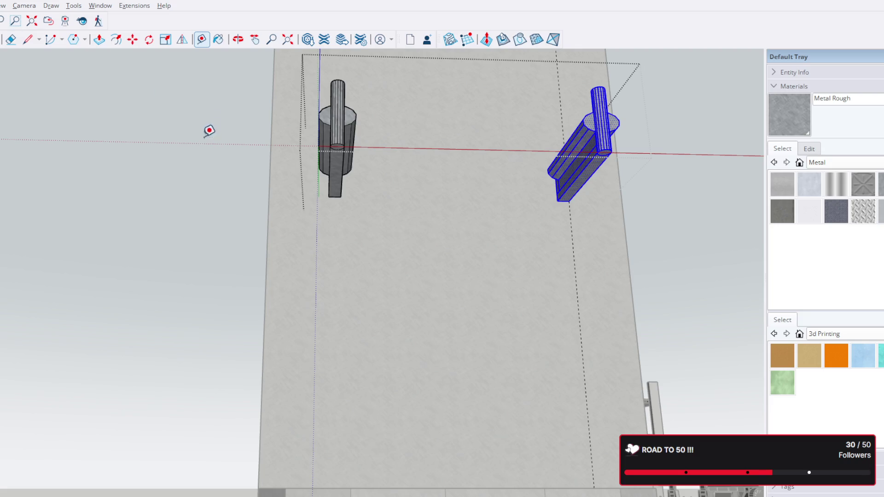
{"action": "scroll", "coordinate": [341, 182], "scroll_direction": "up", "scroll_amount": 3}
{"action": "scroll", "coordinate": [305, 200], "scroll_direction": "up", "scroll_amount": 2}
{"action": "left_click", "coordinate": [248, 227]}
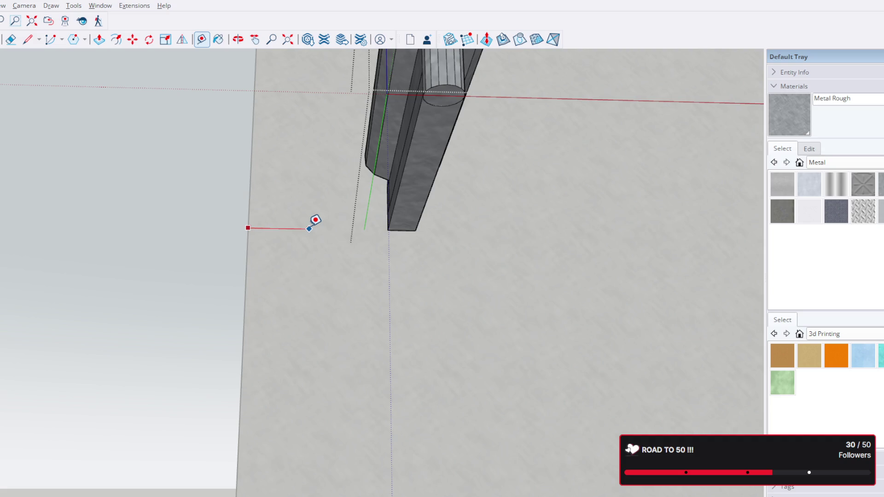
Orbit to the wall and take a quick tape measurement from the wall edge
{"action": "key", "text": "Escape"}
{"action": "scroll", "coordinate": [308, 235], "scroll_direction": "down", "scroll_amount": 5}
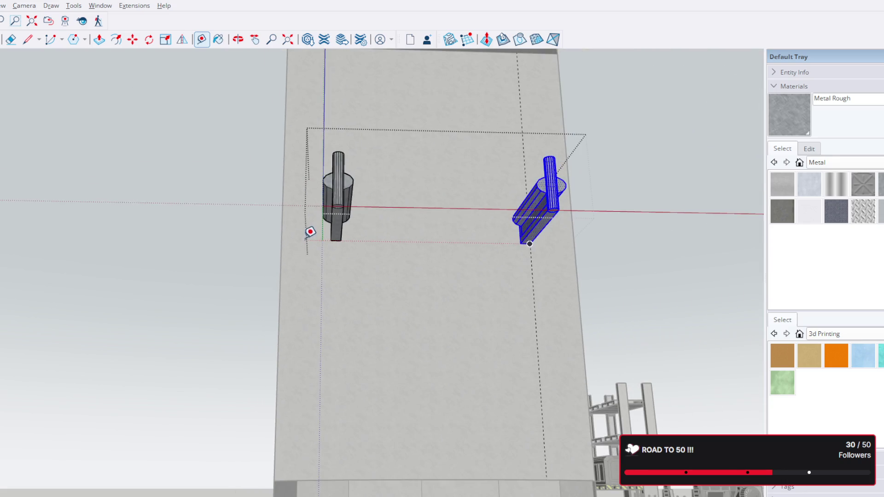
{"action": "scroll", "coordinate": [383, 227], "scroll_direction": "down", "scroll_amount": 2}
{"action": "scroll", "coordinate": [386, 225], "scroll_direction": "down", "scroll_amount": 2}
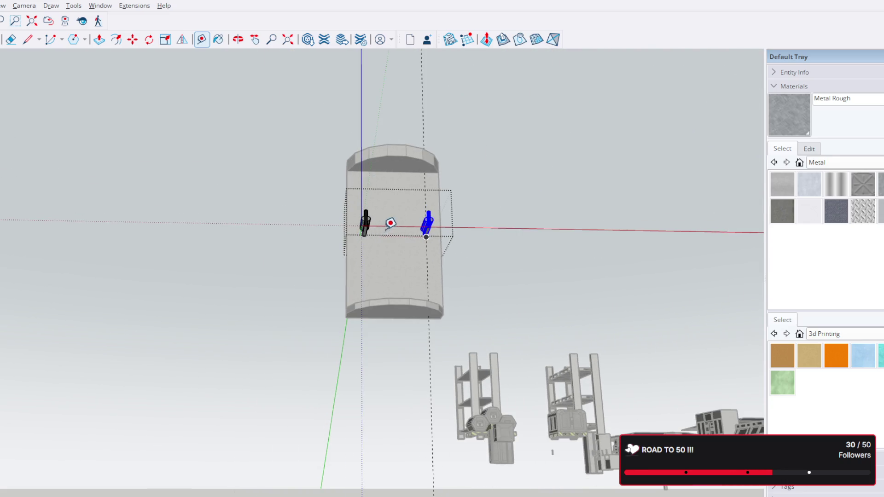
{"action": "scroll", "coordinate": [435, 224], "scroll_direction": "up", "scroll_amount": 3}
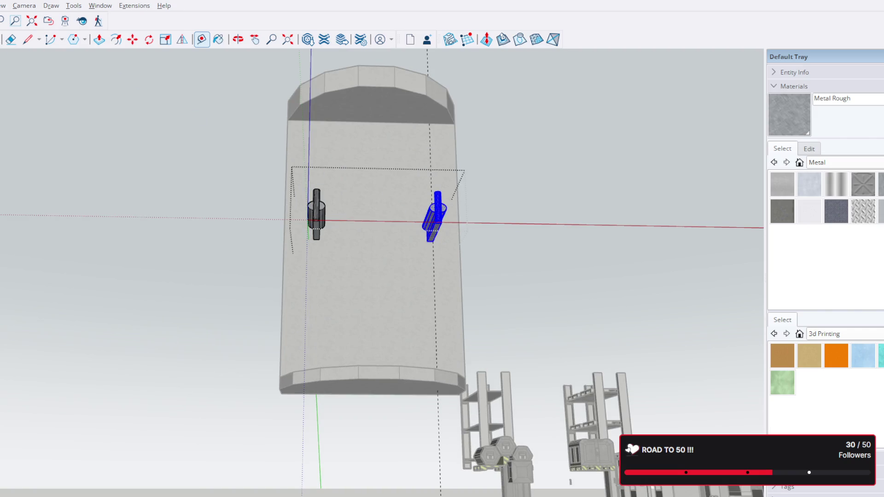
{"action": "scroll", "coordinate": [548, 198], "scroll_direction": "down", "scroll_amount": 2}
{"action": "middle_click_drag", "start_coordinate": [509, 174], "coordinate": [448, 198]}
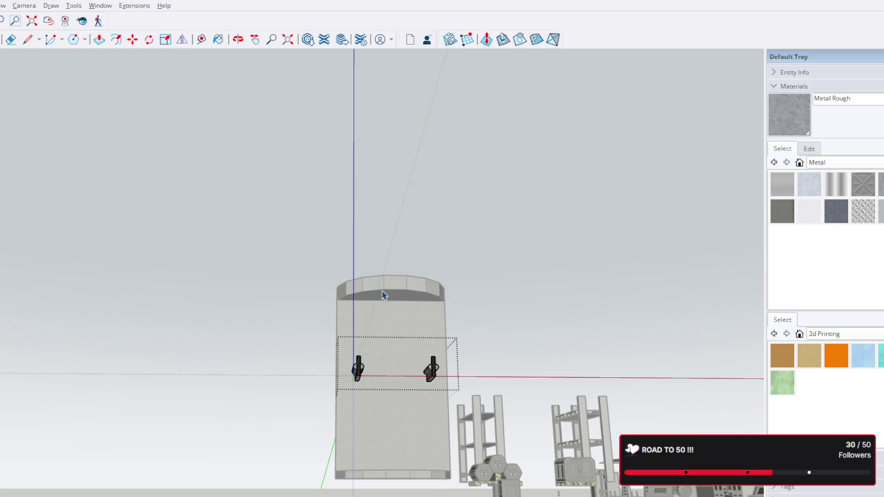
{"action": "scroll", "coordinate": [383, 296], "scroll_direction": "up", "scroll_amount": 3}
{"action": "middle_click_drag", "start_coordinate": [404, 385], "coordinate": [391, 221]}
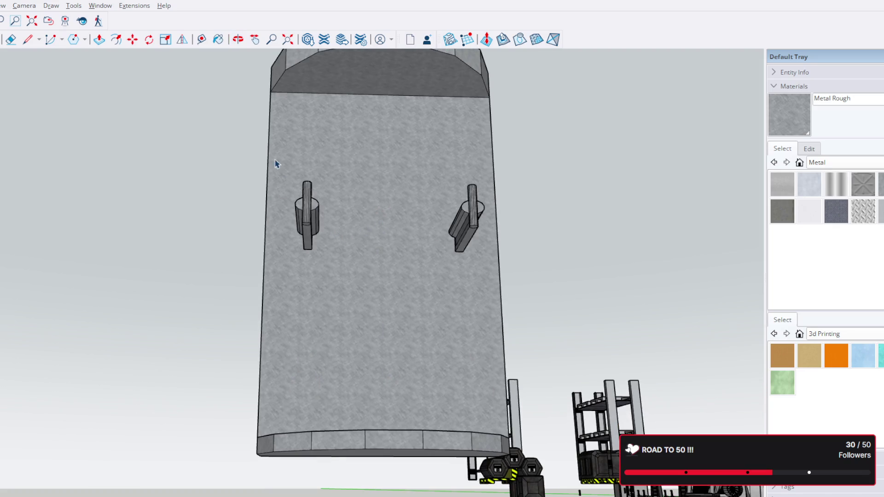
{"action": "left_click", "coordinate": [201, 39]}
{"action": "left_click", "coordinate": [263, 280]}
{"action": "scroll", "coordinate": [309, 237], "scroll_direction": "up", "scroll_amount": 5}
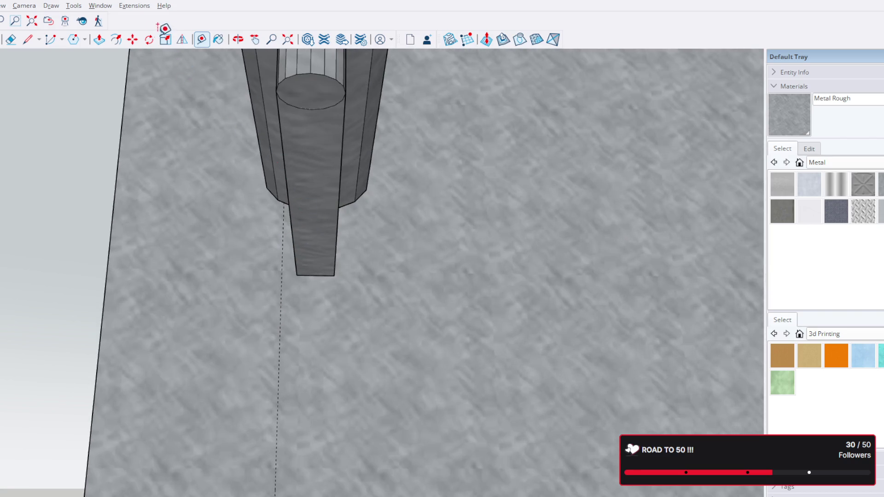
{"action": "key", "text": "space"}
Nudge the post geometry slightly sideways inside its group, then select the post and wall
{"action": "triple_click", "coordinate": [304, 158]}
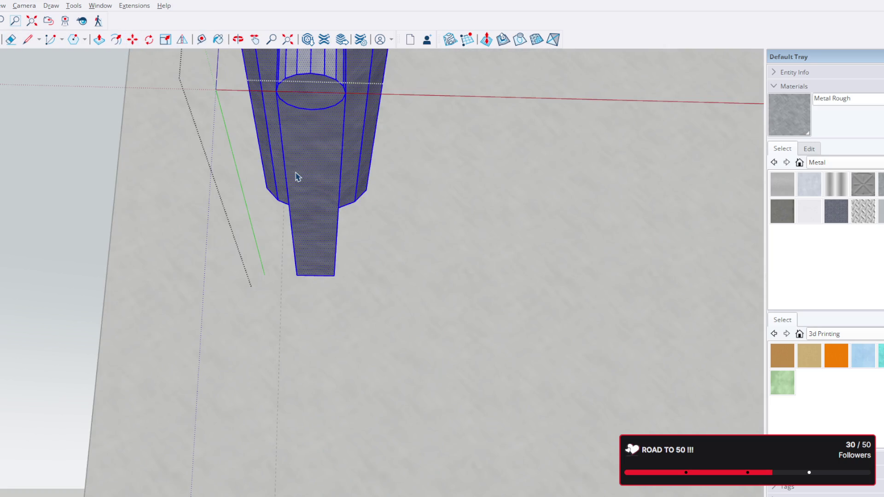
{"action": "key", "text": "m"}
{"action": "left_click", "coordinate": [295, 275]}
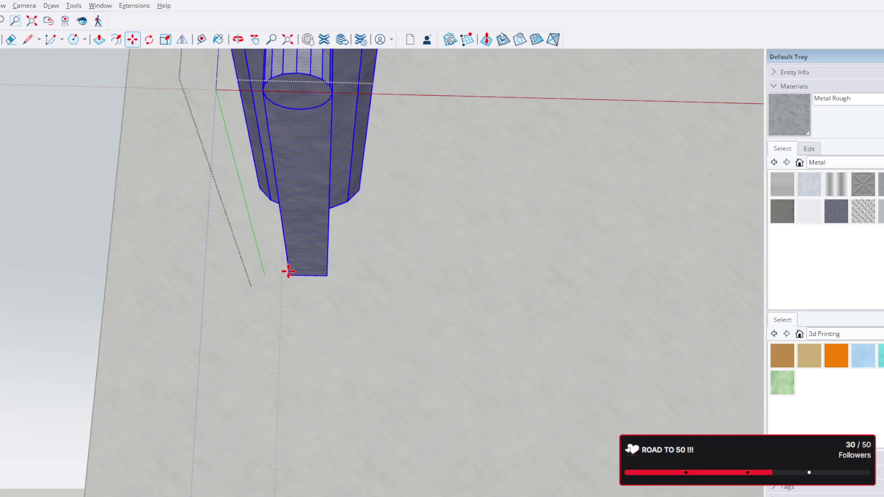
{"action": "scroll", "coordinate": [283, 274], "scroll_direction": "up", "scroll_amount": 3}
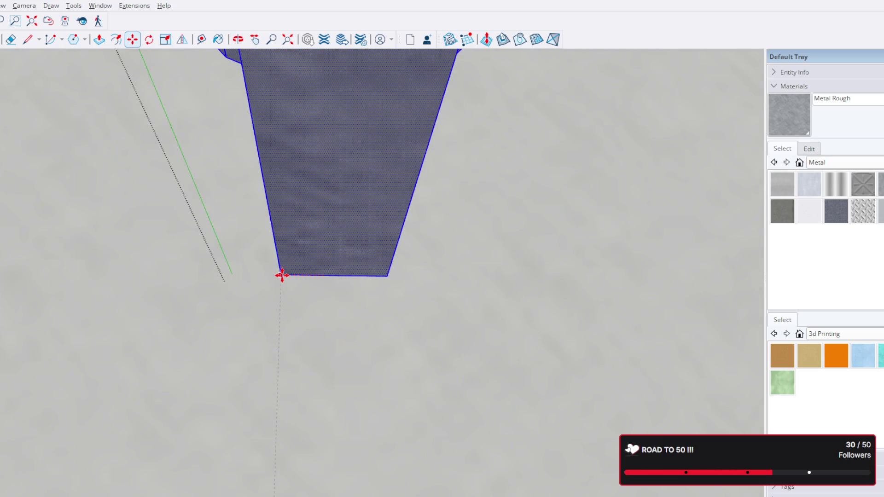
{"action": "scroll", "coordinate": [279, 264], "scroll_direction": "down", "scroll_amount": 2}
{"action": "scroll", "coordinate": [279, 263], "scroll_direction": "down", "scroll_amount": 2}
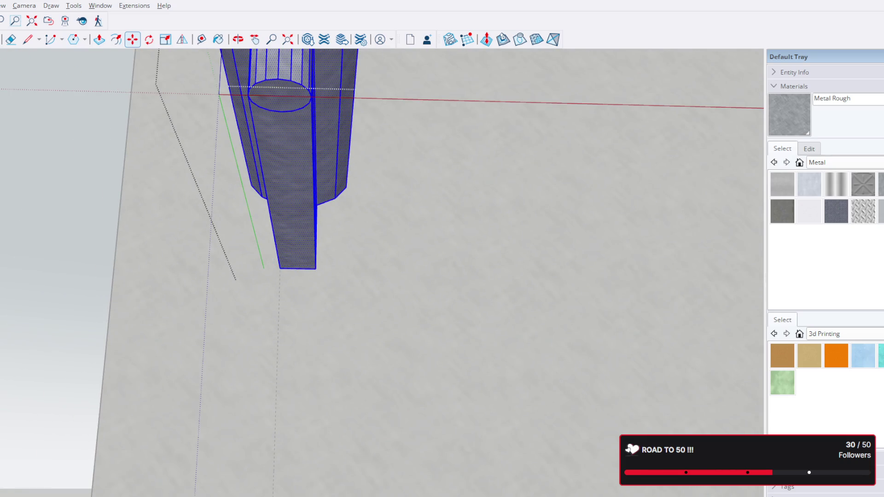
{"action": "scroll", "coordinate": [147, 162], "scroll_direction": "down", "scroll_amount": 4}
{"action": "scroll", "coordinate": [244, 391], "scroll_direction": "down", "scroll_amount": 3}
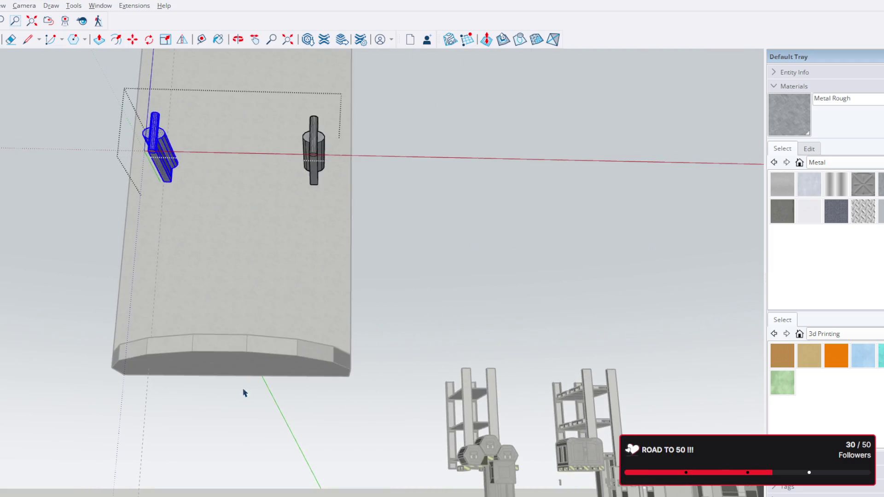
{"action": "left_click", "coordinate": [185, 432]}
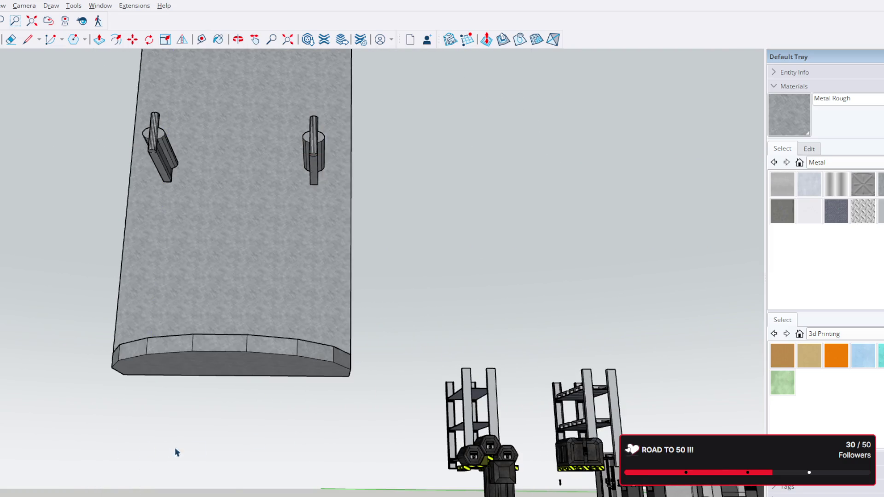
{"action": "left_click", "coordinate": [322, 150]}
{"action": "left_click", "coordinate": [318, 262], "text": "shift"}
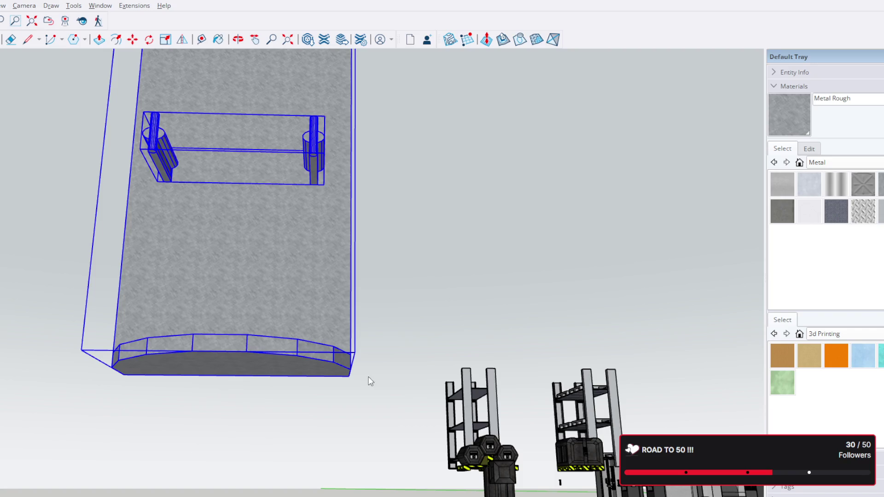
{"action": "middle_click_drag", "start_coordinate": [351, 375], "coordinate": [290, 278]}
{"action": "scroll", "coordinate": [379, 325], "scroll_direction": "down", "scroll_amount": 3}
{"action": "mouse_move", "coordinate": [379, 325]}
{"action": "middle_mouse_down"}
{"action": "mouse_move", "coordinate": [494, 387]}
{"action": "mouse_move", "coordinate": [580, 377]}
{"action": "middle_mouse_up"}
{"action": "scroll", "coordinate": [581, 376], "scroll_direction": "up", "scroll_amount": 3}
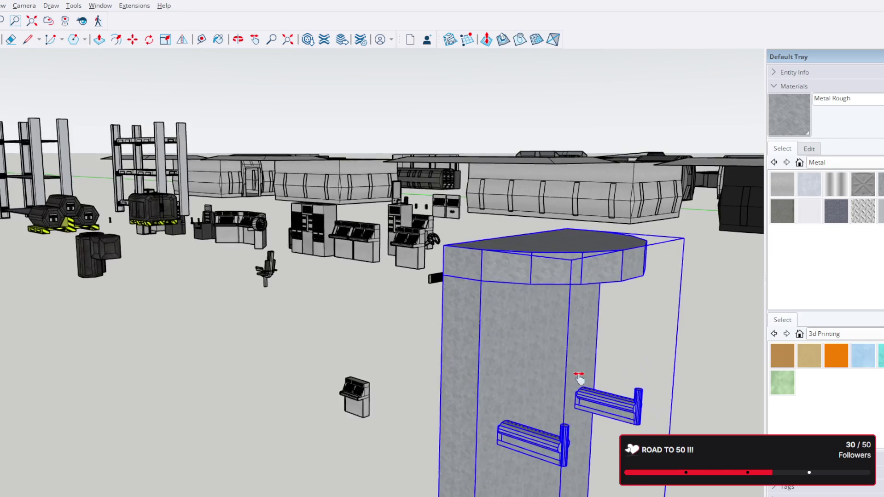
{"action": "scroll", "coordinate": [418, 247], "scroll_direction": "up", "scroll_amount": 3}
{"action": "mouse_move", "coordinate": [418, 247]}
{"action": "middle_mouse_down"}
{"action": "mouse_move", "coordinate": [505, 259]}
{"action": "mouse_move", "coordinate": [602, 318]}
{"action": "mouse_move", "coordinate": [358, 347]}
{"action": "middle_mouse_up"}
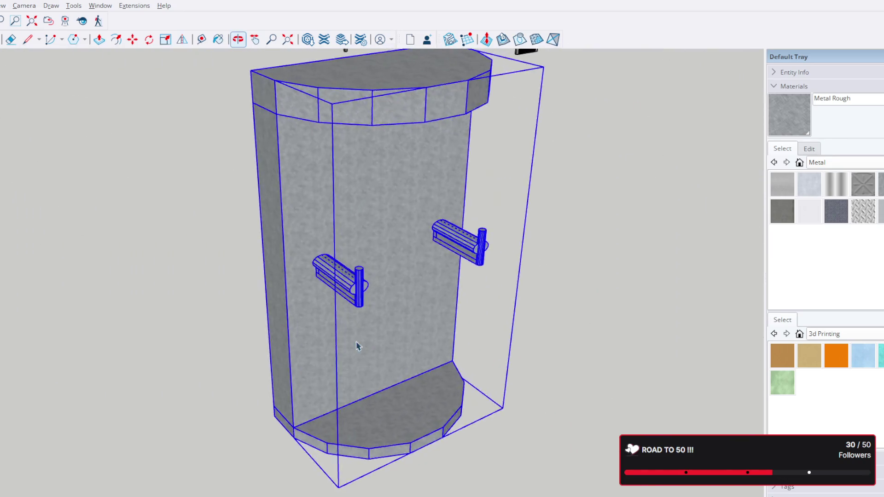
{"action": "scroll", "coordinate": [348, 314], "scroll_direction": "down", "scroll_amount": 3}
{"action": "scroll", "coordinate": [348, 315], "scroll_direction": "down", "scroll_amount": 3}
{"action": "scroll", "coordinate": [458, 184], "scroll_direction": "up", "scroll_amount": 5}
{"action": "scroll", "coordinate": [463, 215], "scroll_direction": "up", "scroll_amount": 3}
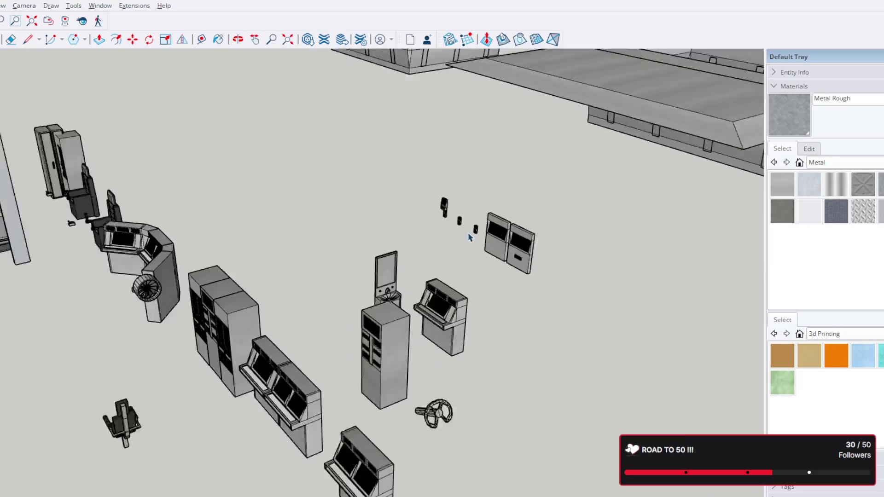
{"action": "scroll", "coordinate": [468, 245], "scroll_direction": "up", "scroll_amount": 2}
{"action": "middle_click_drag", "start_coordinate": [467, 246], "coordinate": [445, 346]}
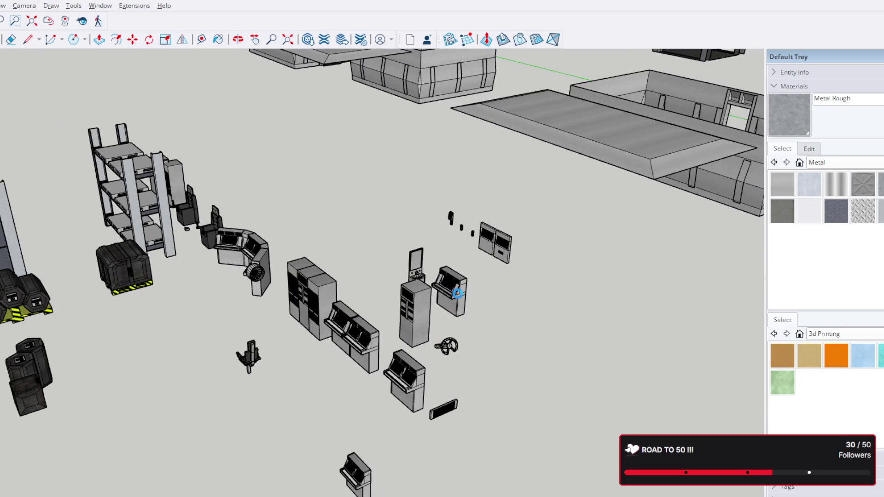
{"action": "scroll", "coordinate": [460, 299], "scroll_direction": "down", "scroll_amount": 3}
{"action": "scroll", "coordinate": [448, 334], "scroll_direction": "down", "scroll_amount": 3}
{"action": "scroll", "coordinate": [445, 198], "scroll_direction": "down", "scroll_amount": 2}
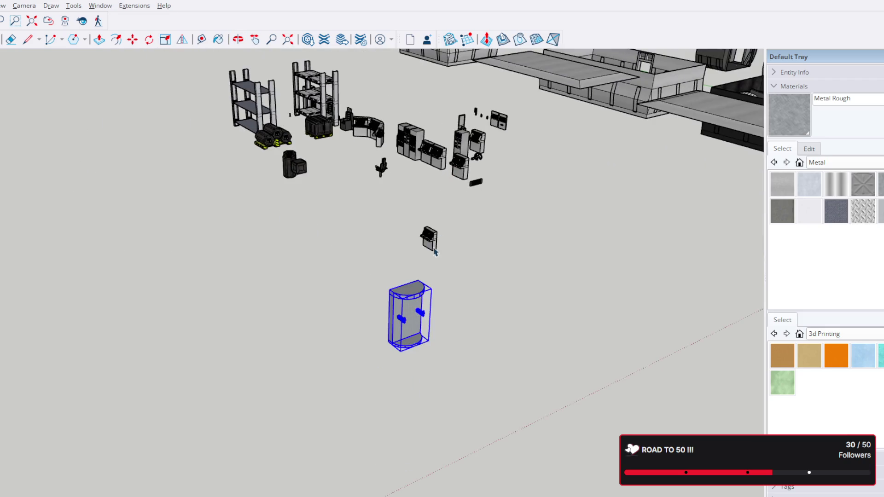
{"action": "scroll", "coordinate": [415, 317], "scroll_direction": "up", "scroll_amount": 2}
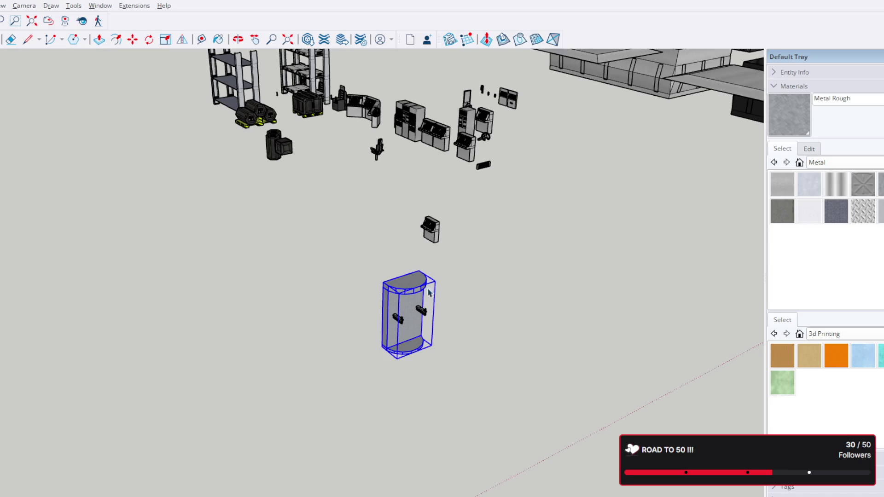
{"action": "scroll", "coordinate": [462, 174], "scroll_direction": "up", "scroll_amount": 4}
{"action": "scroll", "coordinate": [379, 402], "scroll_direction": "down", "scroll_amount": 2}
{"action": "scroll", "coordinate": [379, 402], "scroll_direction": "up", "scroll_amount": 3}
{"action": "scroll", "coordinate": [389, 375], "scroll_direction": "down", "scroll_amount": 3}
{"action": "mouse_move", "coordinate": [389, 375]}
{"action": "middle_mouse_down"}
{"action": "mouse_move", "coordinate": [442, 356]}
{"action": "mouse_move", "coordinate": [617, 324]}
{"action": "mouse_move", "coordinate": [541, 315]}
{"action": "middle_mouse_up"}
Move the middle small keypad terminal onto the column wall beside the two hooks
{"action": "left_click", "coordinate": [484, 320]}
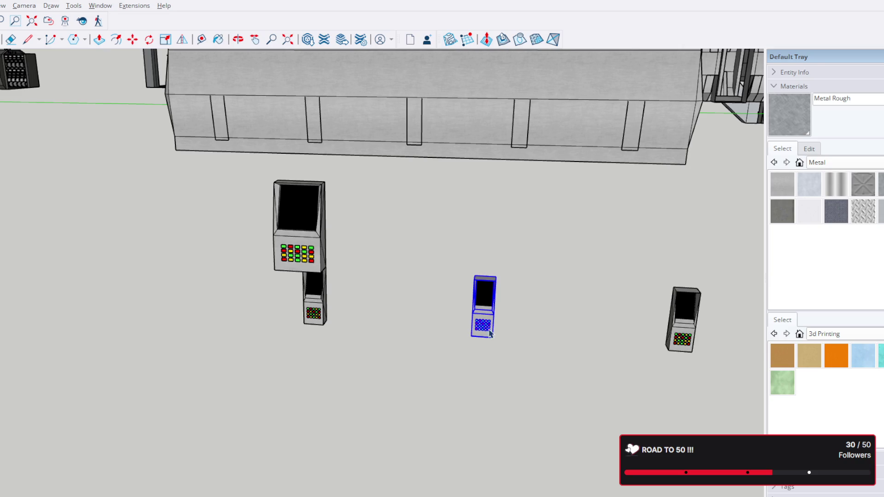
{"action": "key", "text": "m"}
{"action": "scroll", "coordinate": [484, 325], "scroll_direction": "down", "scroll_amount": 2}
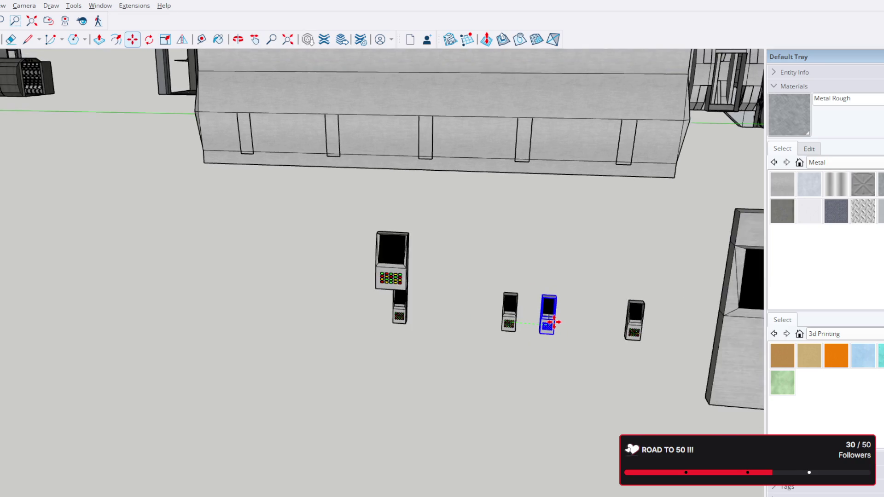
{"action": "scroll", "coordinate": [545, 318], "scroll_direction": "down", "scroll_amount": 3}
{"action": "scroll", "coordinate": [563, 334], "scroll_direction": "down", "scroll_amount": 3}
{"action": "scroll", "coordinate": [563, 335], "scroll_direction": "up", "scroll_amount": 3}
{"action": "scroll", "coordinate": [438, 200], "scroll_direction": "up", "scroll_amount": 3}
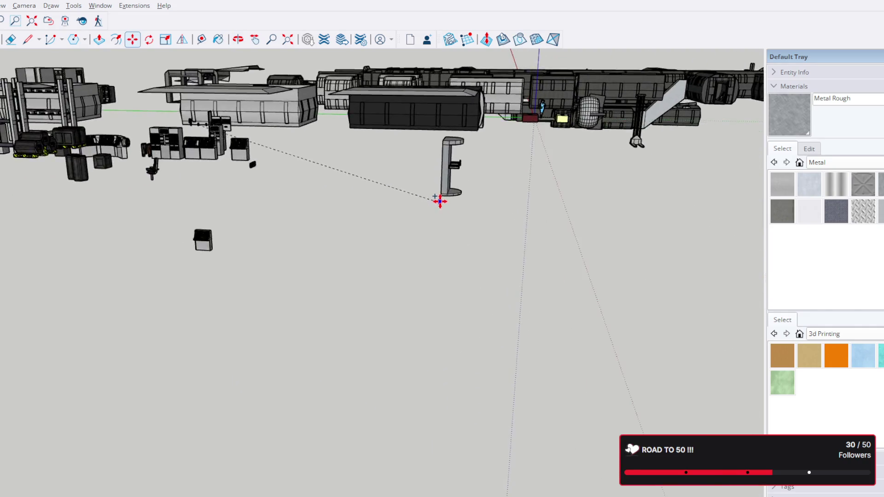
{"action": "scroll", "coordinate": [436, 219], "scroll_direction": "up", "scroll_amount": 2}
{"action": "scroll", "coordinate": [435, 220], "scroll_direction": "up", "scroll_amount": 2}
{"action": "scroll", "coordinate": [435, 219], "scroll_direction": "up", "scroll_amount": 3}
{"action": "scroll", "coordinate": [435, 207], "scroll_direction": "down", "scroll_amount": 4}
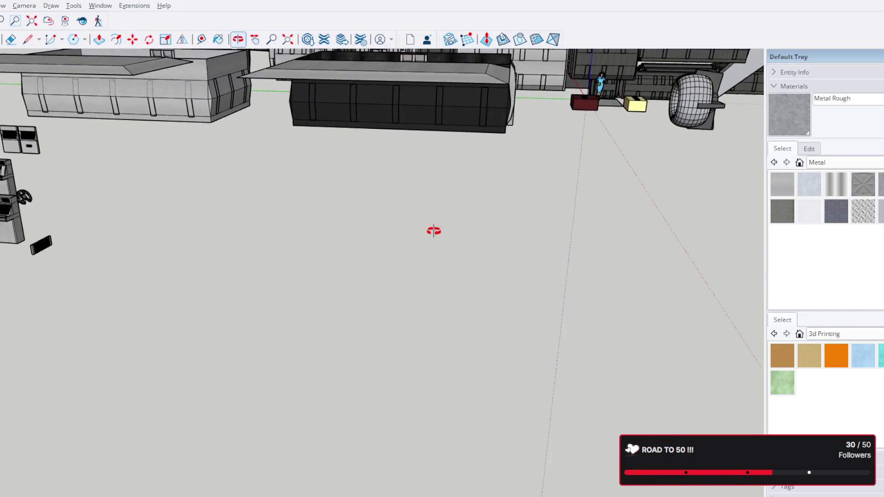
{"action": "scroll", "coordinate": [438, 217], "scroll_direction": "down", "scroll_amount": 2}
{"action": "scroll", "coordinate": [531, 394], "scroll_direction": "up", "scroll_amount": 2}
{"action": "scroll", "coordinate": [537, 375], "scroll_direction": "up", "scroll_amount": 3}
{"action": "scroll", "coordinate": [532, 365], "scroll_direction": "up", "scroll_amount": 2}
{"action": "scroll", "coordinate": [537, 365], "scroll_direction": "up", "scroll_amount": 2}
{"action": "left_click", "coordinate": [511, 311]}
{"action": "scroll", "coordinate": [505, 217], "scroll_direction": "down", "scroll_amount": 5}
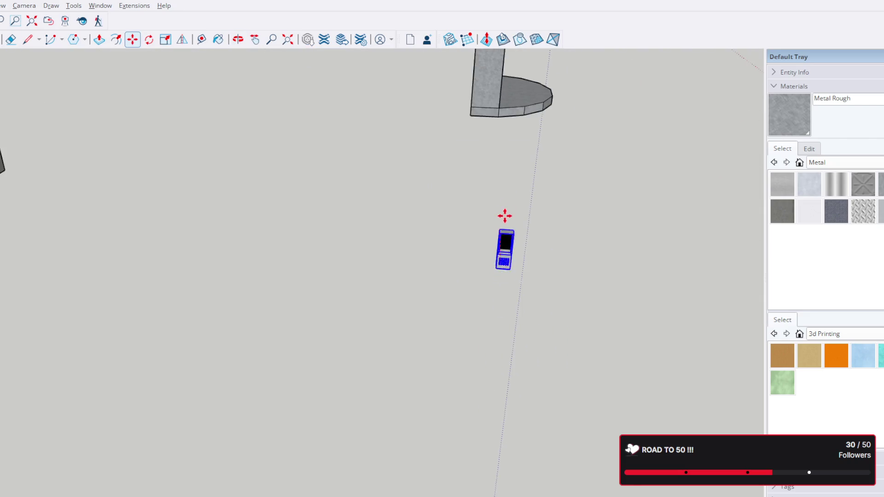
{"action": "scroll", "coordinate": [513, 143], "scroll_direction": "up", "scroll_amount": 3}
{"action": "scroll", "coordinate": [446, 132], "scroll_direction": "up", "scroll_amount": 5}
{"action": "scroll", "coordinate": [446, 158], "scroll_direction": "down", "scroll_amount": 1}
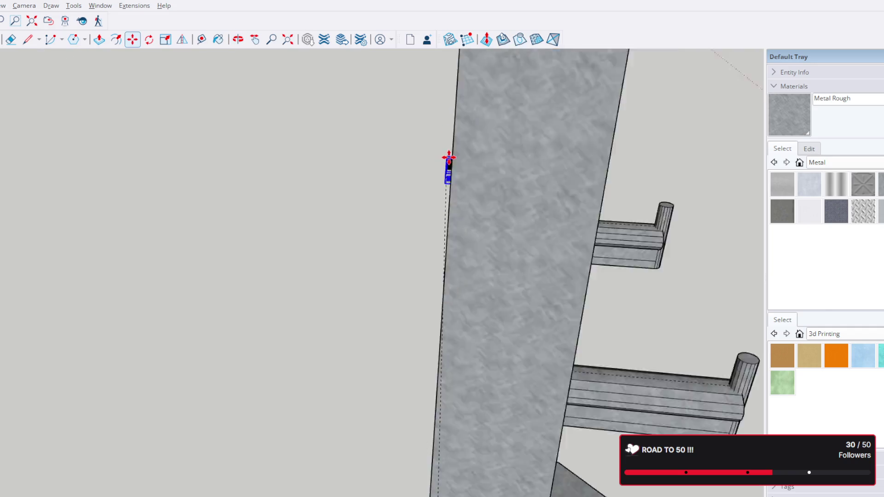
{"action": "scroll", "coordinate": [457, 180], "scroll_direction": "down", "scroll_amount": 1}
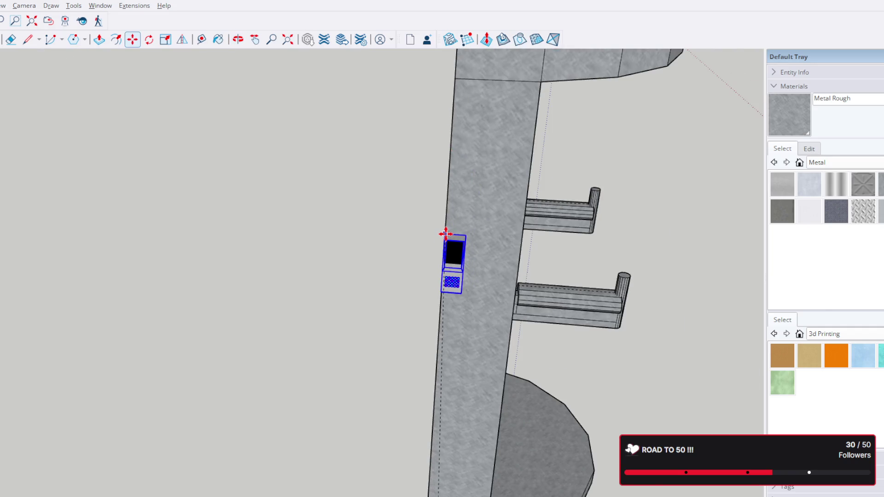
{"action": "left_click", "coordinate": [445, 235]}
{"action": "middle_click_drag", "start_coordinate": [503, 325], "coordinate": [489, 277]}
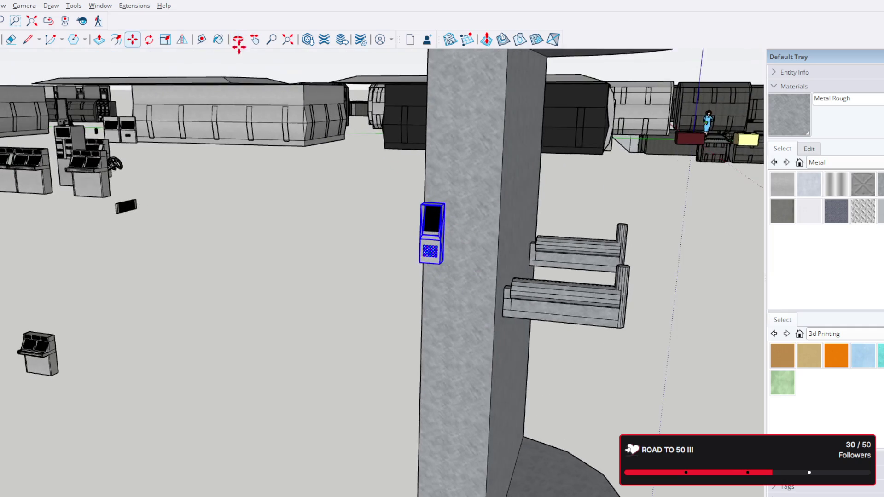
{"action": "key", "text": "s"}
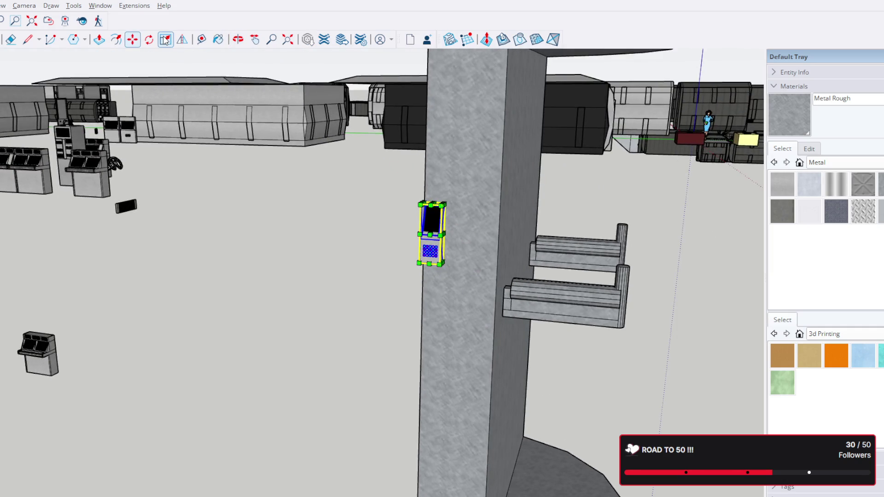
Scale the wall panel wider from its corner, redoing a first bad stretch
{"action": "mouse_move", "coordinate": [442, 232]}
{"action": "middle_mouse_down"}
{"action": "mouse_move", "coordinate": [453, 231]}
{"action": "mouse_move", "coordinate": [451, 259]}
{"action": "middle_mouse_up"}
{"action": "middle_click_drag", "start_coordinate": [544, 265], "coordinate": [365, 244]}
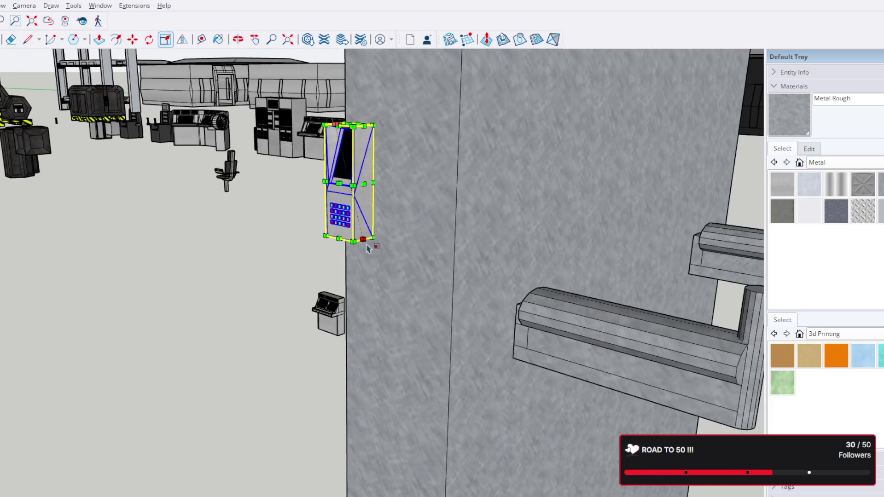
{"action": "mouse_move", "coordinate": [366, 245]}
{"action": "left_mouse_down"}
{"action": "mouse_move", "coordinate": [454, 279]}
{"action": "mouse_move", "coordinate": [442, 276]}
{"action": "left_mouse_up"}
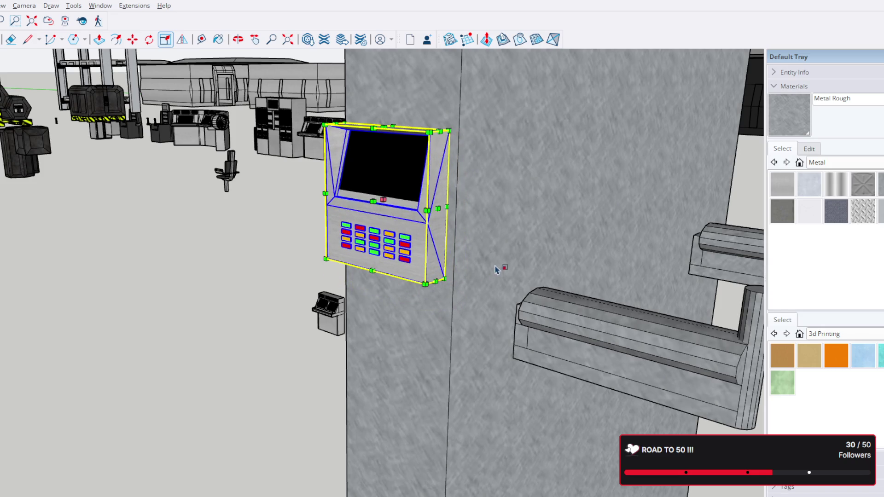
{"action": "key", "text": "ctrl+z"}
{"action": "left_click_drag", "start_coordinate": [363, 184], "coordinate": [441, 144]}
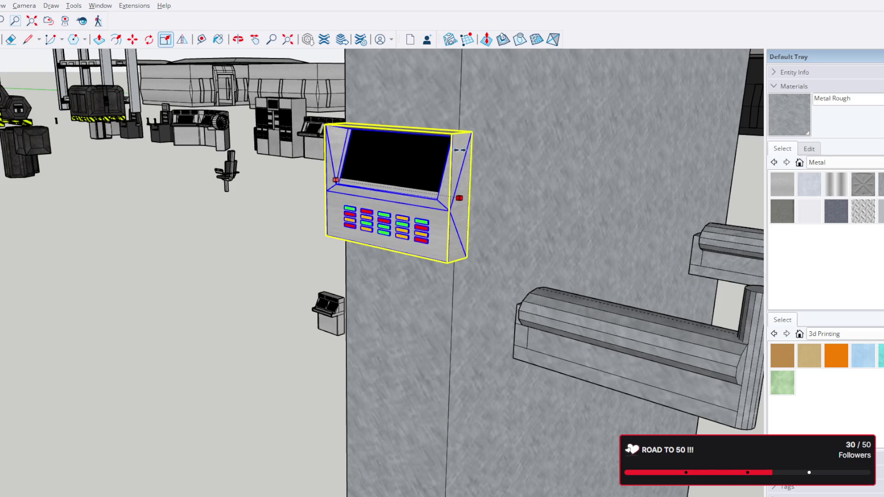
{"action": "mouse_move", "coordinate": [440, 143]}
{"action": "middle_mouse_down"}
{"action": "mouse_move", "coordinate": [237, 381]}
{"action": "mouse_move", "coordinate": [238, 391]}
{"action": "middle_mouse_up"}
{"action": "scroll", "coordinate": [413, 183], "scroll_direction": "down", "scroll_amount": 3}
{"action": "scroll", "coordinate": [229, 402], "scroll_direction": "up", "scroll_amount": 3}
Scale the panel's depth, finishing with a typed factor of 2
{"action": "key", "text": "s"}
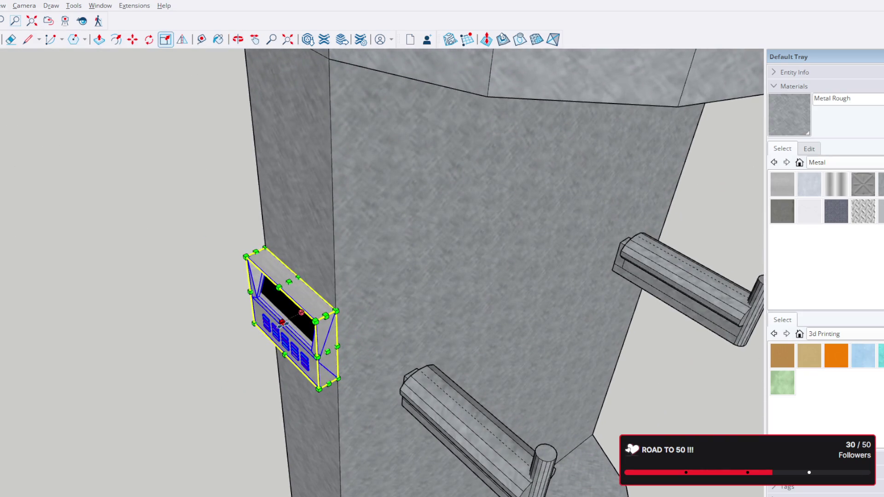
{"action": "left_click_drag", "start_coordinate": [282, 323], "coordinate": [294, 314]}
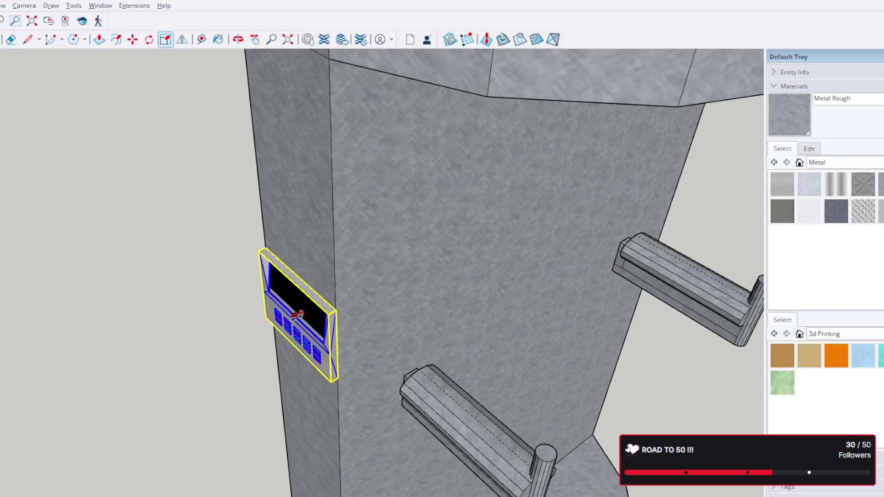
{"action": "left_click_drag", "start_coordinate": [297, 315], "coordinate": [299, 320]}
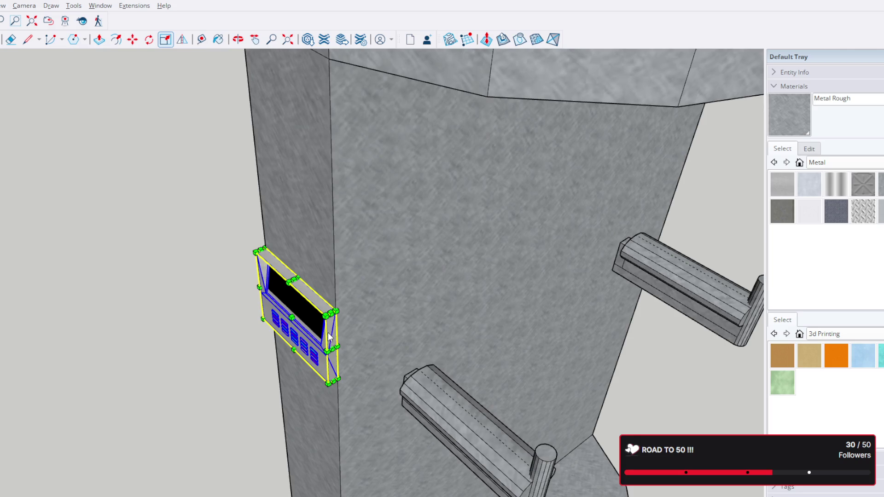
{"action": "scroll", "coordinate": [328, 332], "scroll_direction": "up", "scroll_amount": 3}
{"action": "scroll", "coordinate": [328, 332], "scroll_direction": "up", "scroll_amount": 3}
{"action": "middle_click_drag", "start_coordinate": [363, 345], "coordinate": [366, 286]}
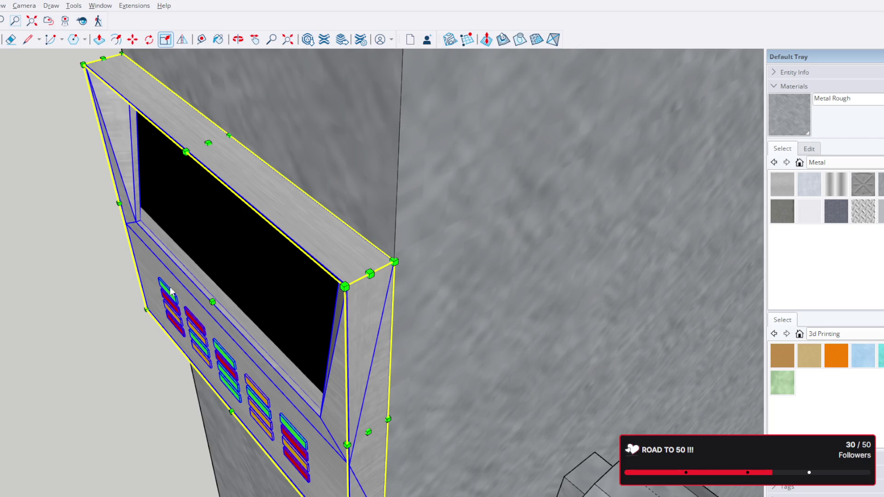
{"action": "type", "text": "2"}
{"action": "key", "text": "Return"}
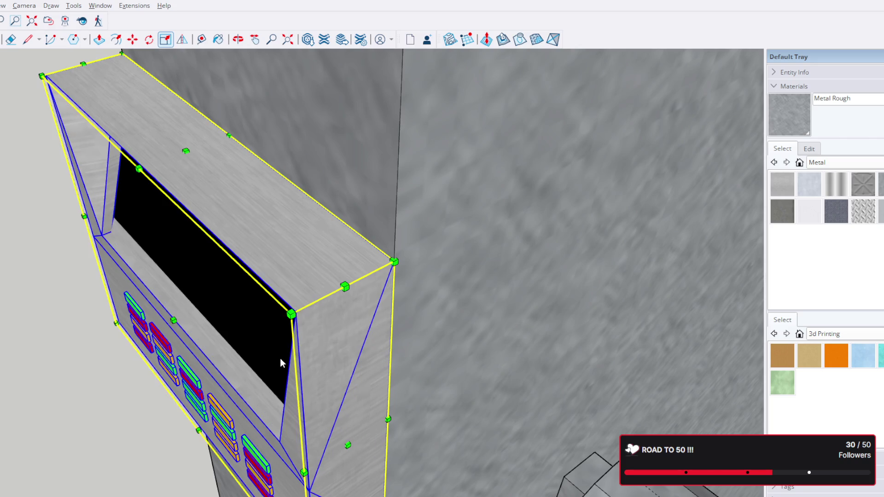
{"action": "scroll", "coordinate": [307, 350], "scroll_direction": "up", "scroll_amount": 1}
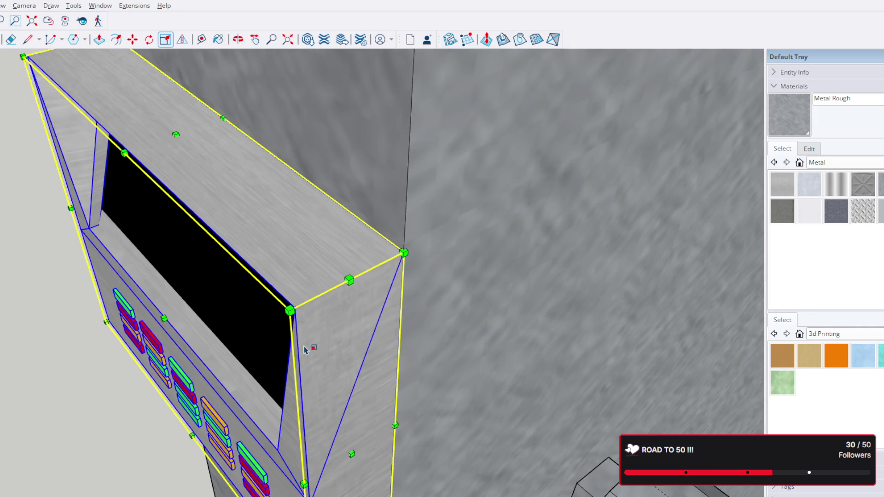
{"action": "key", "text": "space"}
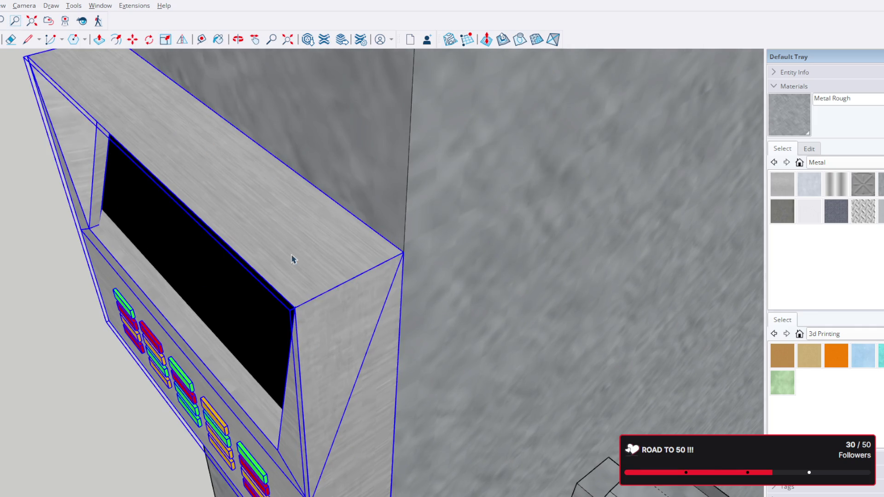
Inside the panel component, stretch the screen housing larger and select the coloured button block
{"action": "double_click", "coordinate": [290, 274]}
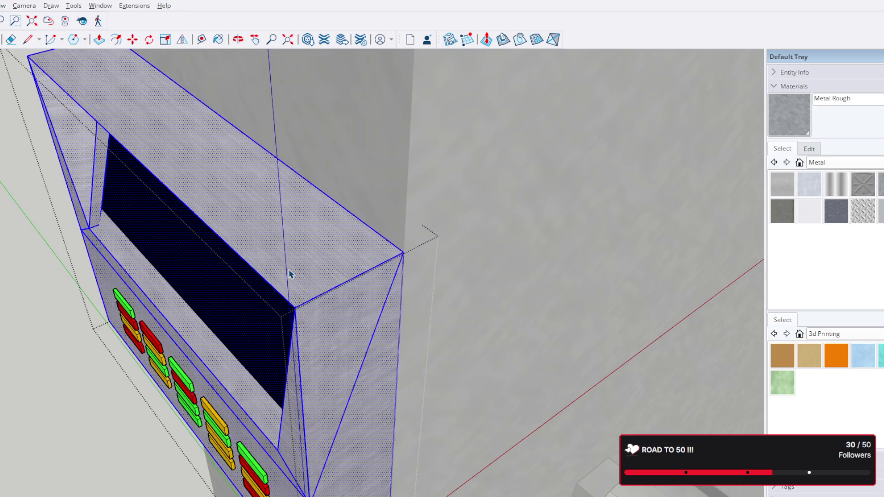
{"action": "left_click", "coordinate": [166, 40]}
{"action": "left_click_drag", "start_coordinate": [167, 317], "coordinate": [208, 298]}
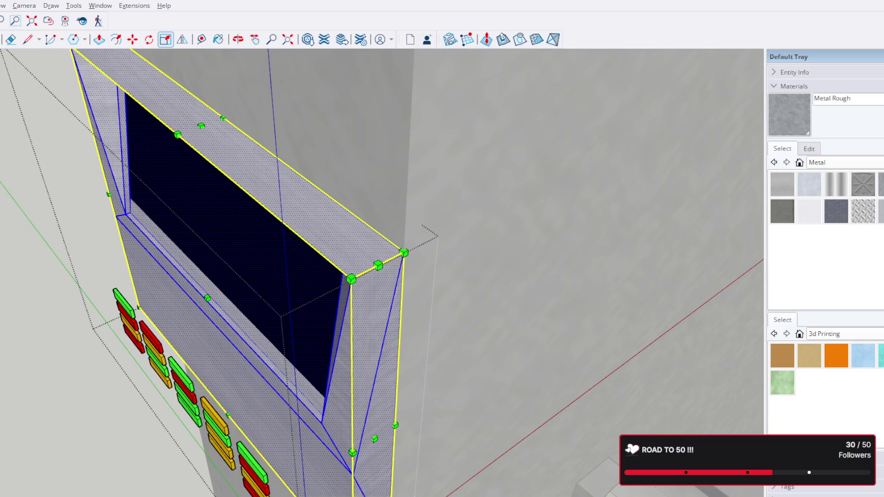
{"action": "key", "text": "space"}
{"action": "left_click", "coordinate": [226, 433]}
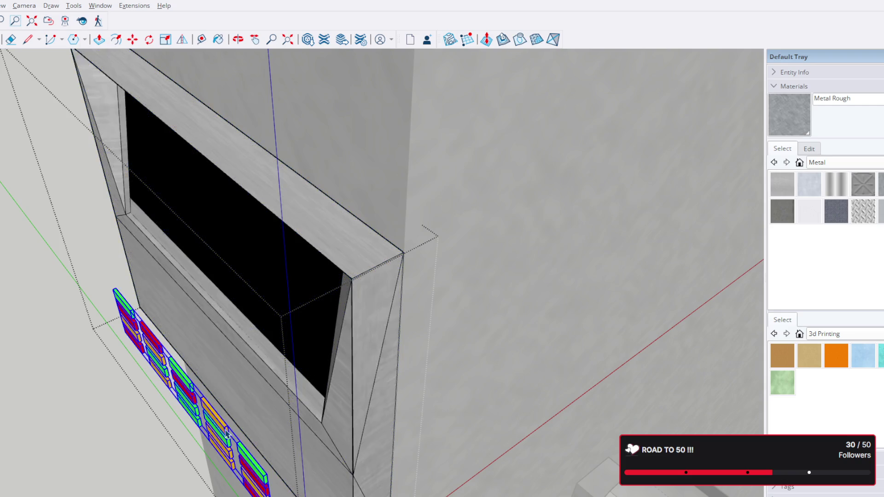
{"action": "scroll", "coordinate": [227, 434], "scroll_direction": "up", "scroll_amount": 1}
{"action": "key", "text": "m"}
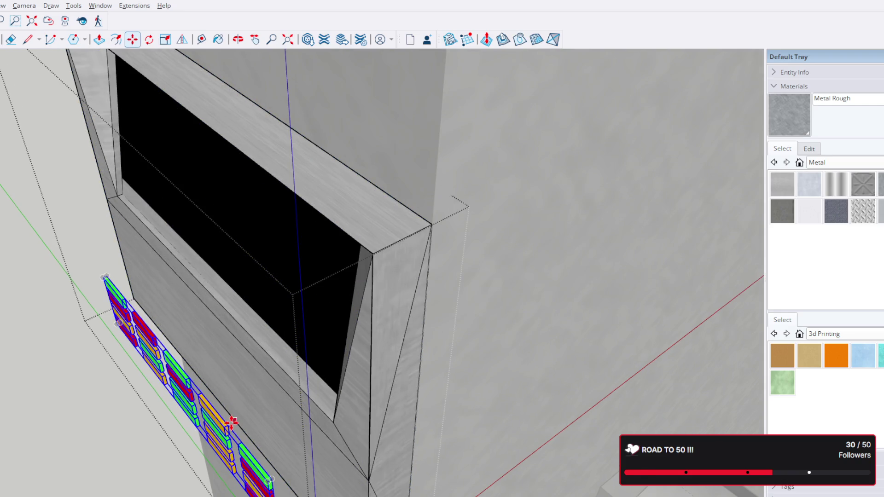
{"action": "scroll", "coordinate": [228, 428], "scroll_direction": "up", "scroll_amount": 2}
{"action": "scroll", "coordinate": [225, 427], "scroll_direction": "up", "scroll_amount": 1}
Move the coloured button block onto the panel face below the screen, delete it and undo
{"action": "left_click", "coordinate": [291, 391]}
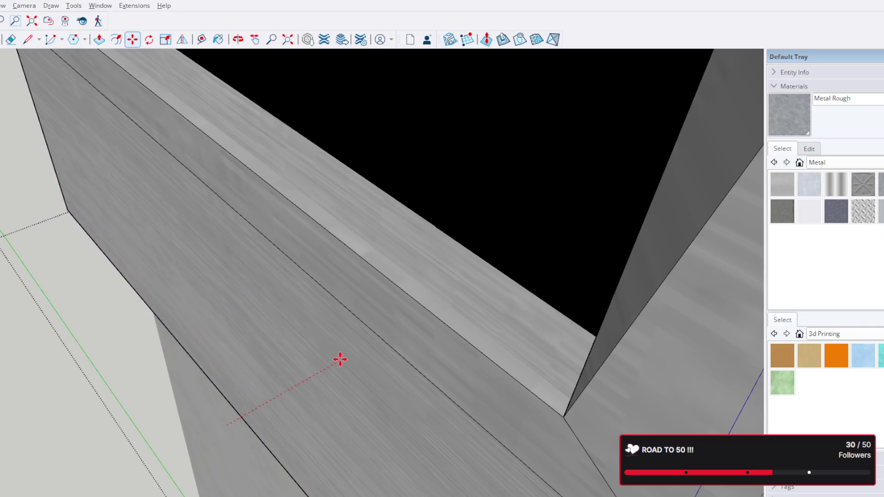
{"action": "scroll", "coordinate": [330, 368], "scroll_direction": "down", "scroll_amount": 3}
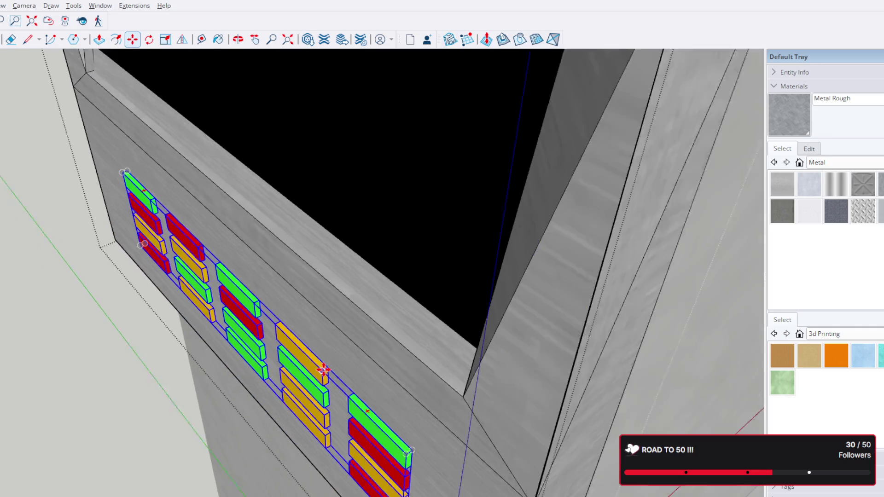
{"action": "middle_click_drag", "start_coordinate": [329, 369], "coordinate": [187, 148]}
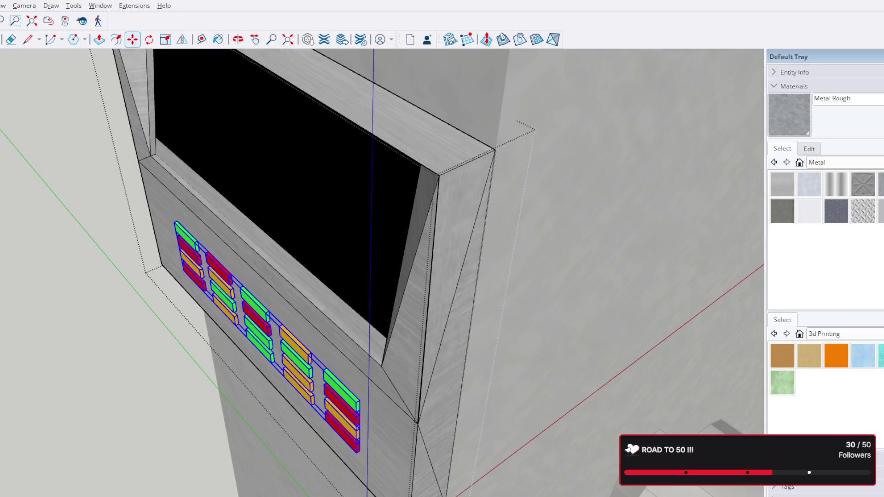
{"action": "key", "text": "Delete"}
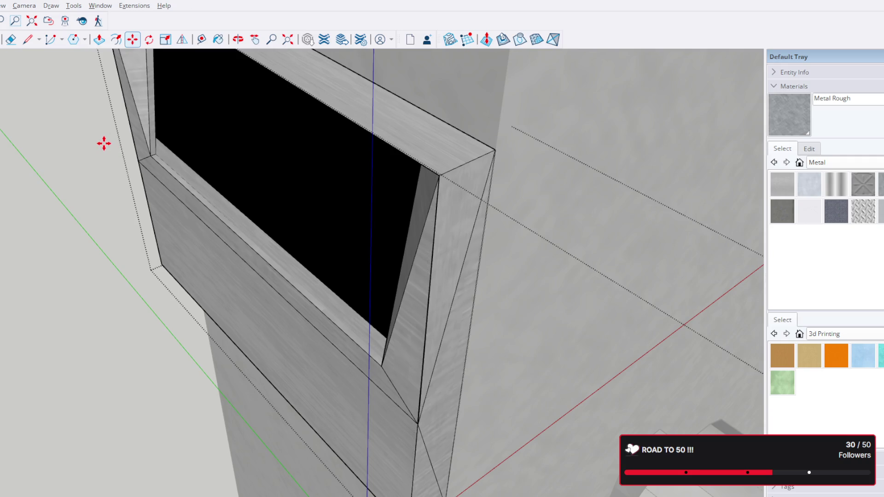
{"action": "scroll", "coordinate": [105, 139], "scroll_direction": "down", "scroll_amount": 2}
{"action": "key", "text": "ctrl+z"}
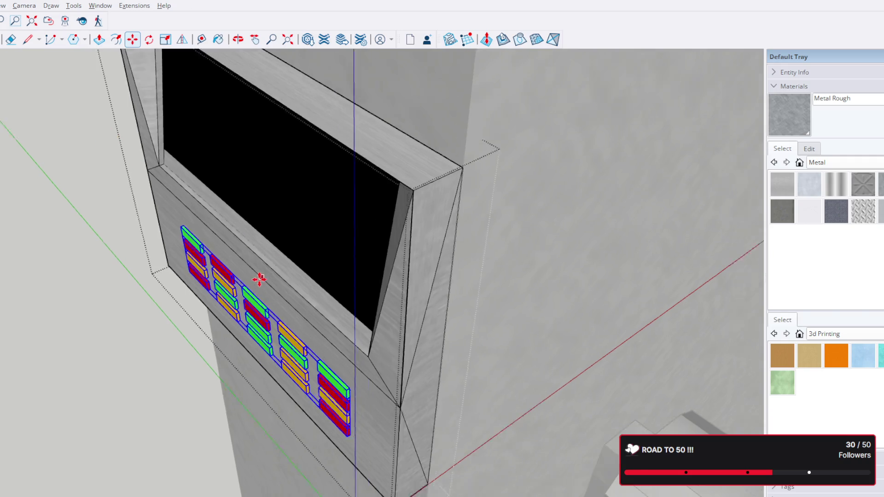
{"action": "scroll", "coordinate": [227, 204], "scroll_direction": "down", "scroll_amount": 3}
{"action": "scroll", "coordinate": [227, 204], "scroll_direction": "down", "scroll_amount": 3}
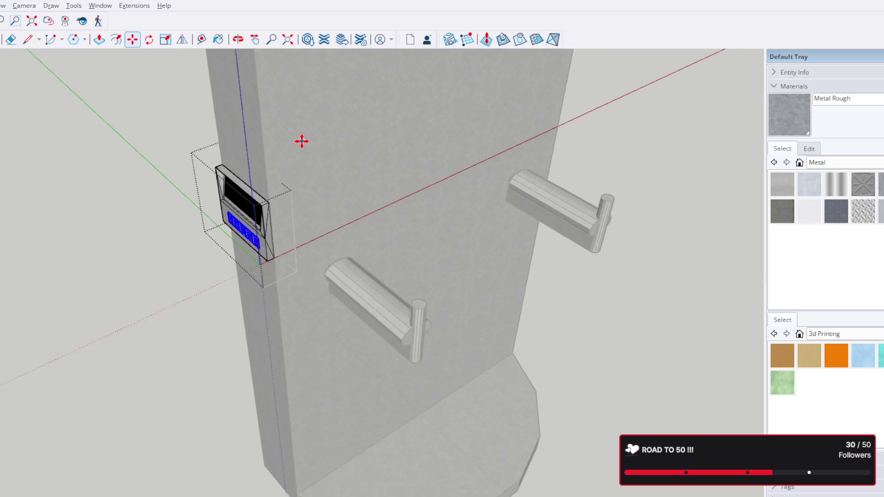
{"action": "scroll", "coordinate": [301, 140], "scroll_direction": "down", "scroll_amount": 2}
Close the panel component and select the tall column with its keypad and hooks
{"action": "middle_click_drag", "start_coordinate": [321, 137], "coordinate": [360, 328], "text": "shift"}
{"action": "scroll", "coordinate": [367, 185], "scroll_direction": "down", "scroll_amount": 3}
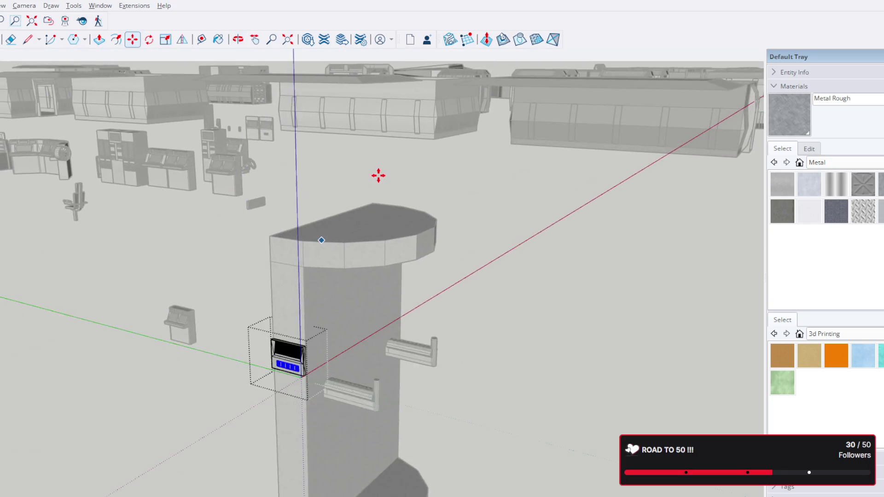
{"action": "scroll", "coordinate": [515, 316], "scroll_direction": "down", "scroll_amount": 2}
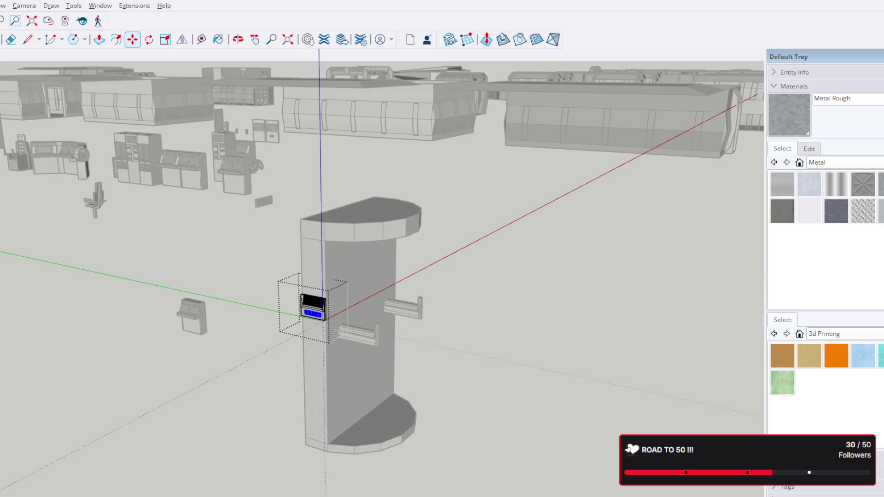
{"action": "left_click", "coordinate": [287, 143]}
{"action": "scroll", "coordinate": [369, 316], "scroll_direction": "up", "scroll_amount": 5}
{"action": "scroll", "coordinate": [422, 346], "scroll_direction": "down", "scroll_amount": 4}
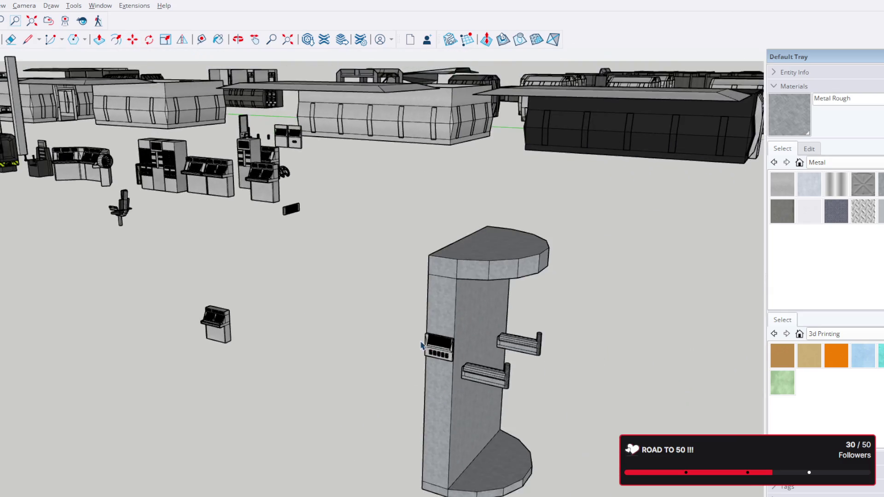
{"action": "scroll", "coordinate": [417, 331], "scroll_direction": "down", "scroll_amount": 3}
{"action": "scroll", "coordinate": [480, 316], "scroll_direction": "up", "scroll_amount": 3}
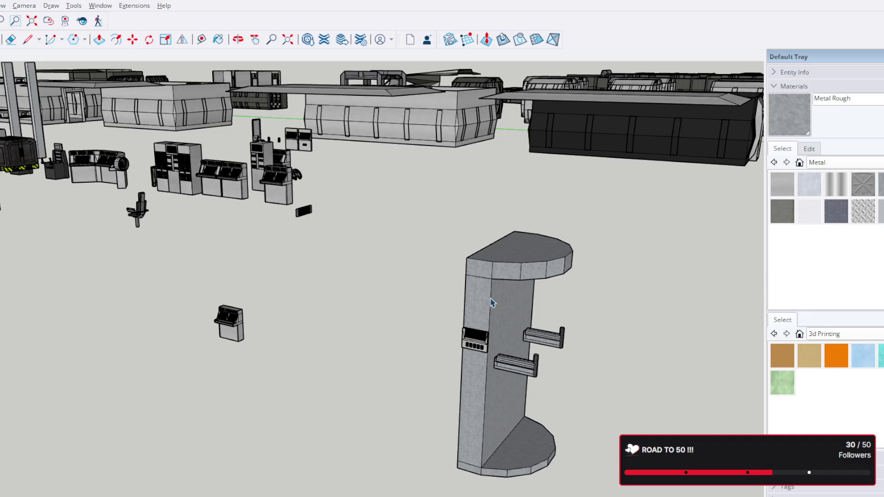
{"action": "left_click", "coordinate": [510, 304]}
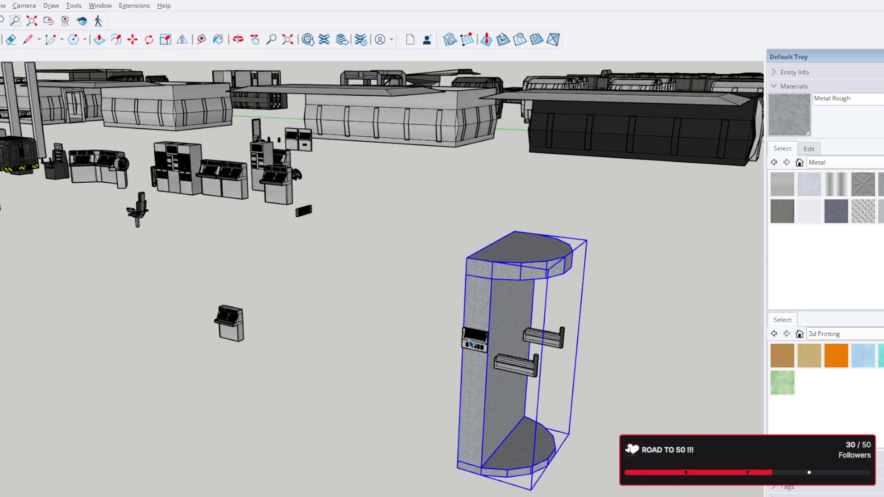
{"action": "scroll", "coordinate": [473, 357], "scroll_direction": "up", "scroll_amount": 2}
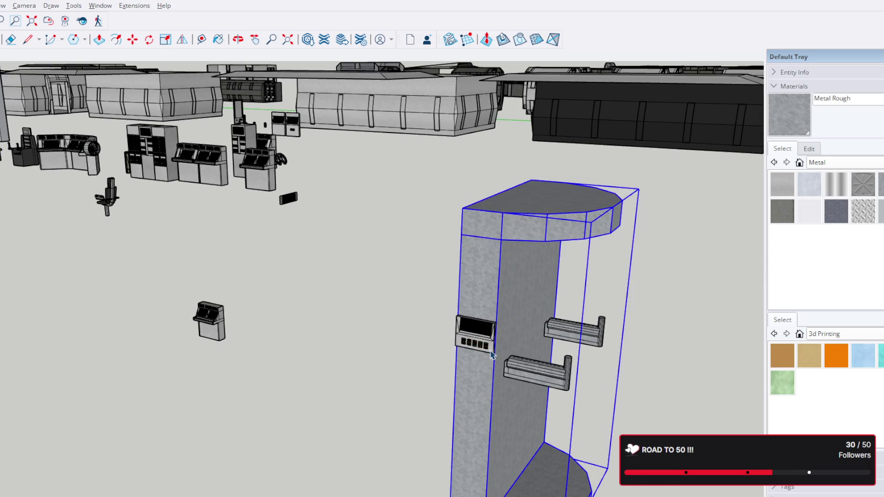
{"action": "scroll", "coordinate": [491, 355], "scroll_direction": "down", "scroll_amount": 2}
{"action": "scroll", "coordinate": [426, 243], "scroll_direction": "down", "scroll_amount": 2}
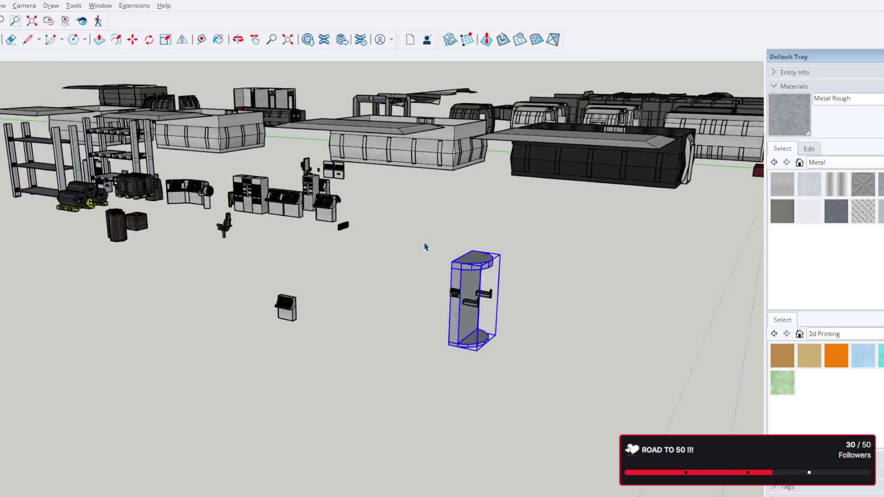
{"action": "scroll", "coordinate": [427, 243], "scroll_direction": "down", "scroll_amount": 1}
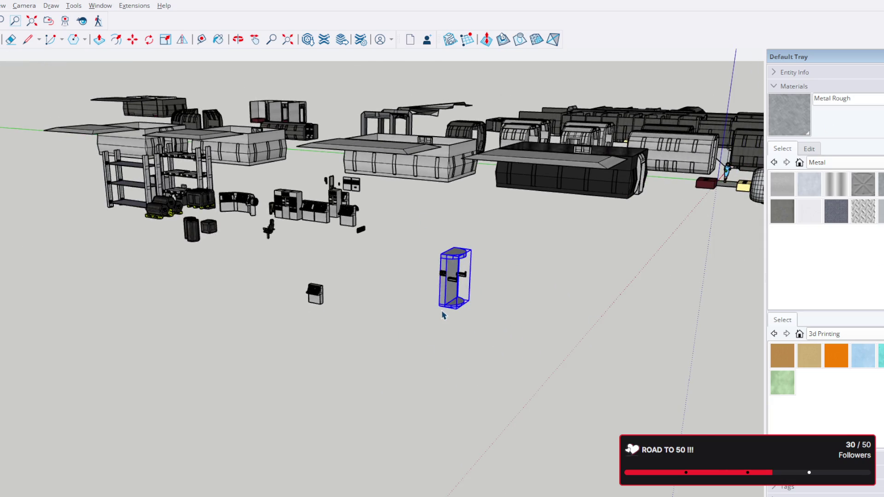
{"action": "scroll", "coordinate": [446, 315], "scroll_direction": "up", "scroll_amount": 3}
{"action": "scroll", "coordinate": [452, 310], "scroll_direction": "up", "scroll_amount": 2}
{"action": "scroll", "coordinate": [453, 310], "scroll_direction": "down", "scroll_amount": 2}
{"action": "scroll", "coordinate": [452, 310], "scroll_direction": "down", "scroll_amount": 1}
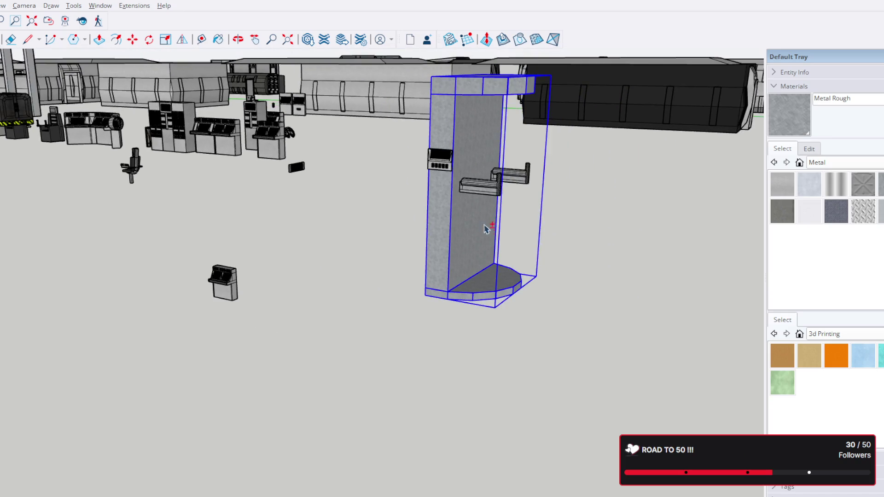
{"action": "scroll", "coordinate": [485, 229], "scroll_direction": "up", "scroll_amount": 2}
{"action": "scroll", "coordinate": [467, 253], "scroll_direction": "up", "scroll_amount": 1}
{"action": "scroll", "coordinate": [467, 270], "scroll_direction": "up", "scroll_amount": 1}
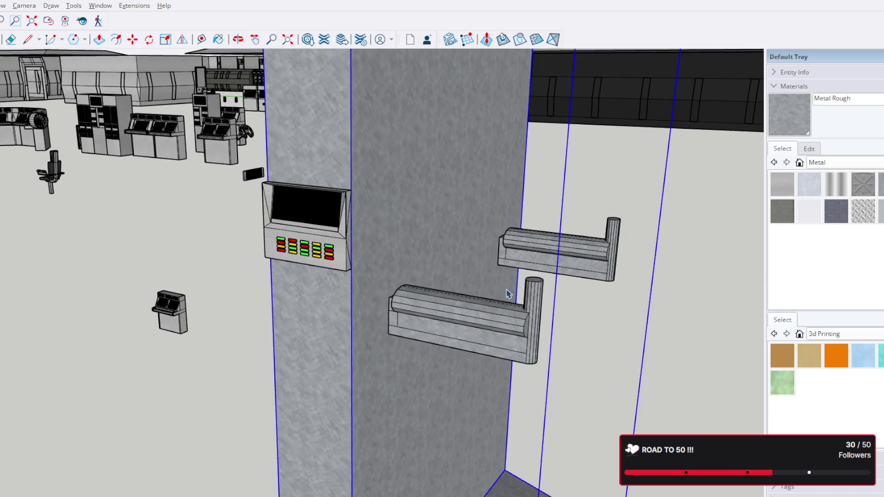
{"action": "middle_click_drag", "start_coordinate": [506, 294], "coordinate": [313, 298]}
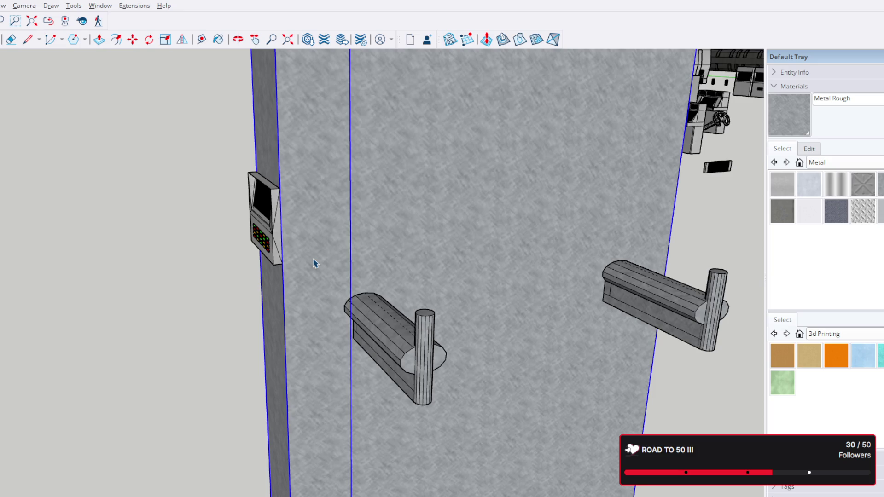
{"action": "left_click", "coordinate": [274, 228]}
{"action": "left_click", "coordinate": [351, 230]}
{"action": "left_click", "coordinate": [406, 329], "text": "shift"}
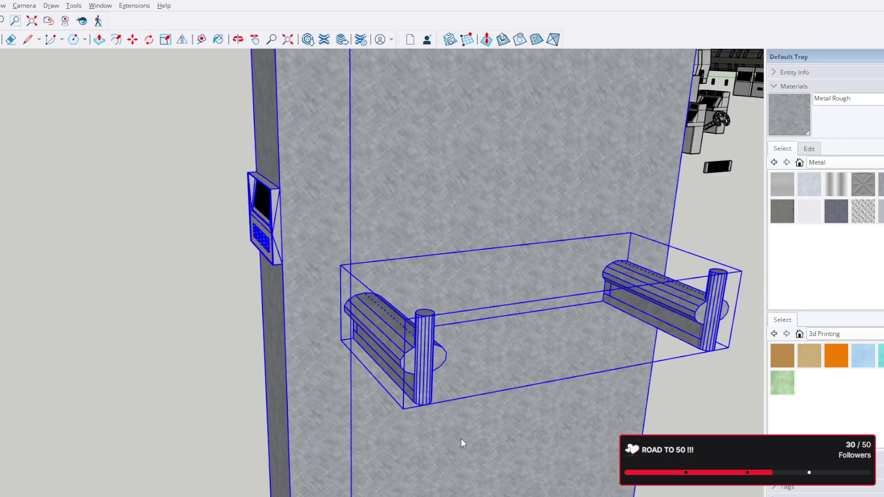
{"action": "key", "text": "ctrl+z"}
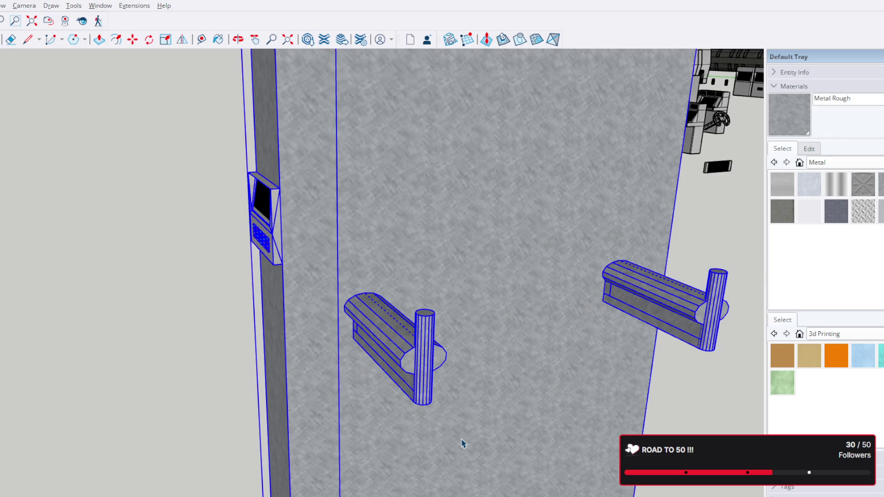
{"action": "left_click", "coordinate": [156, 335]}
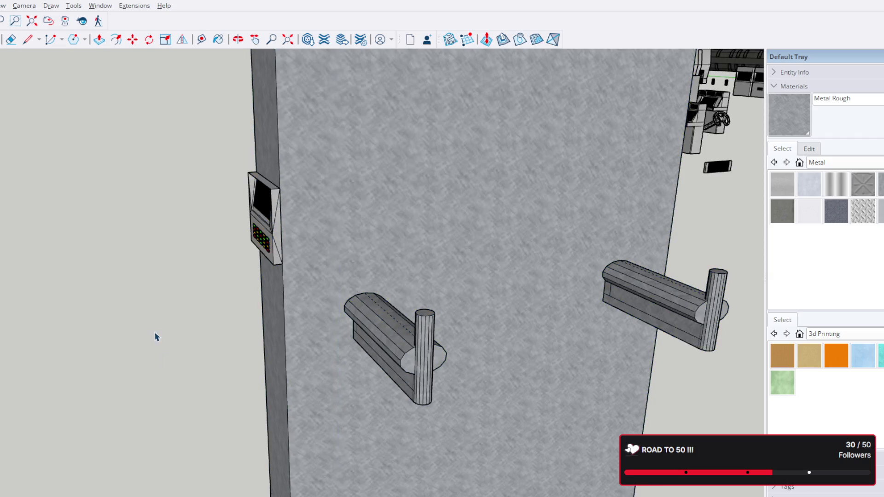
{"action": "scroll", "coordinate": [172, 335], "scroll_direction": "down", "scroll_amount": 3}
{"action": "scroll", "coordinate": [187, 325], "scroll_direction": "down", "scroll_amount": 2}
{"action": "scroll", "coordinate": [195, 321], "scroll_direction": "up", "scroll_amount": 2}
{"action": "scroll", "coordinate": [196, 321], "scroll_direction": "up", "scroll_amount": 2}
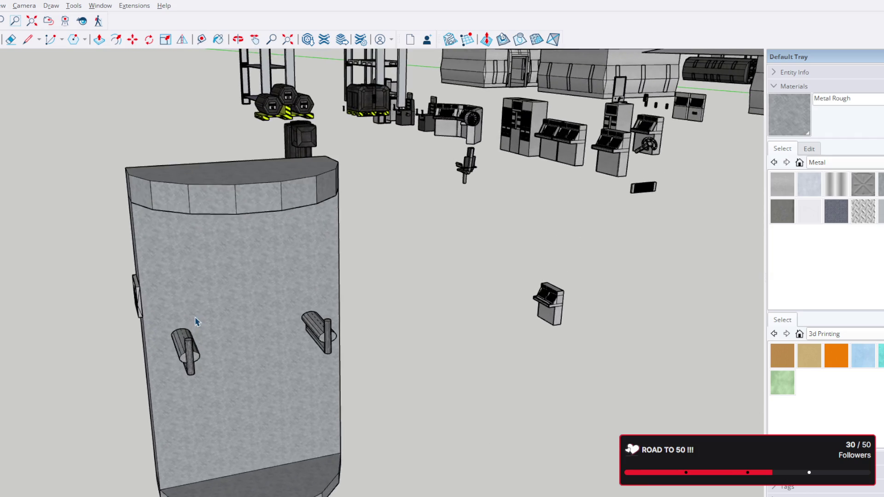
{"action": "scroll", "coordinate": [192, 324], "scroll_direction": "up", "scroll_amount": 1}
{"action": "left_click", "coordinate": [188, 327]}
{"action": "mouse_move", "coordinate": [173, 399]}
{"action": "middle_mouse_down"}
{"action": "mouse_move", "coordinate": [172, 385]}
{"action": "mouse_move", "coordinate": [363, 375]}
{"action": "mouse_move", "coordinate": [352, 296]}
{"action": "middle_mouse_up"}
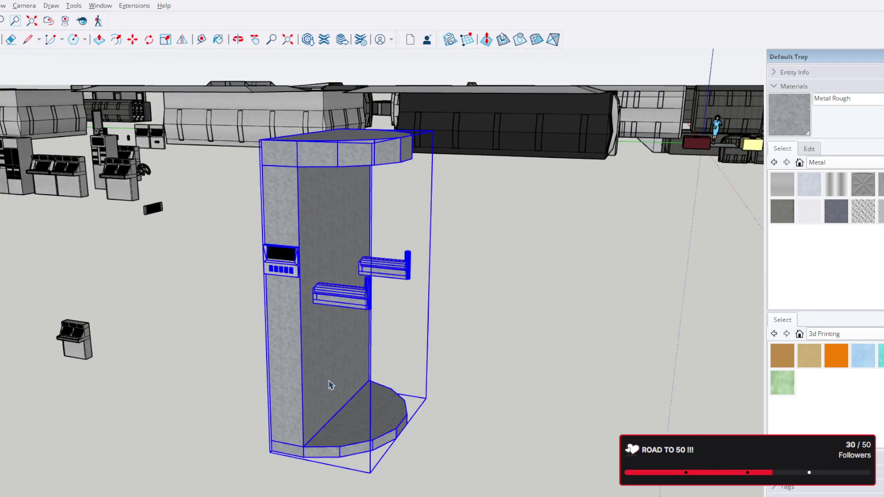
{"action": "mouse_move", "coordinate": [314, 408]}
{"action": "middle_mouse_down"}
{"action": "mouse_move", "coordinate": [395, 346]}
{"action": "mouse_move", "coordinate": [450, 338]}
{"action": "mouse_move", "coordinate": [461, 364]}
{"action": "mouse_move", "coordinate": [449, 492]}
{"action": "mouse_move", "coordinate": [217, 442]}
{"action": "mouse_move", "coordinate": [356, 414]}
{"action": "mouse_move", "coordinate": [40, 361]}
{"action": "mouse_move", "coordinate": [69, 381]}
{"action": "middle_mouse_up"}
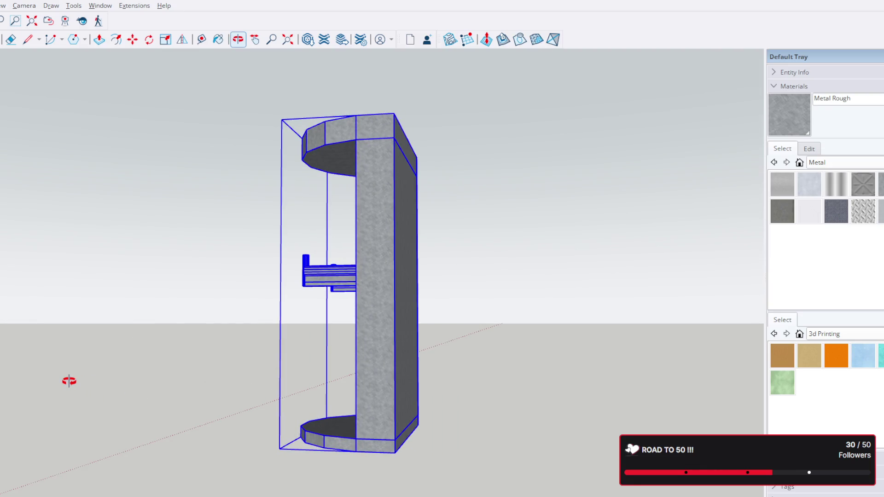
{"action": "mouse_move", "coordinate": [69, 380]}
{"action": "middle_mouse_down"}
{"action": "mouse_move", "coordinate": [326, 492]}
{"action": "mouse_move", "coordinate": [598, 466]}
{"action": "mouse_move", "coordinate": [706, 423]}
{"action": "middle_mouse_up"}
{"action": "mouse_move", "coordinate": [278, 385]}
{"action": "middle_mouse_down"}
{"action": "mouse_move", "coordinate": [414, 449]}
{"action": "mouse_move", "coordinate": [545, 479]}
{"action": "mouse_move", "coordinate": [622, 456]}
{"action": "mouse_move", "coordinate": [679, 419]}
{"action": "mouse_move", "coordinate": [478, 371]}
{"action": "mouse_move", "coordinate": [168, 385]}
{"action": "mouse_move", "coordinate": [152, 463]}
{"action": "mouse_move", "coordinate": [316, 391]}
{"action": "mouse_move", "coordinate": [237, 375]}
{"action": "mouse_move", "coordinate": [114, 380]}
{"action": "mouse_move", "coordinate": [102, 414]}
{"action": "mouse_move", "coordinate": [214, 462]}
{"action": "mouse_move", "coordinate": [534, 449]}
{"action": "mouse_move", "coordinate": [374, 380]}
{"action": "mouse_move", "coordinate": [237, 436]}
{"action": "middle_mouse_up"}
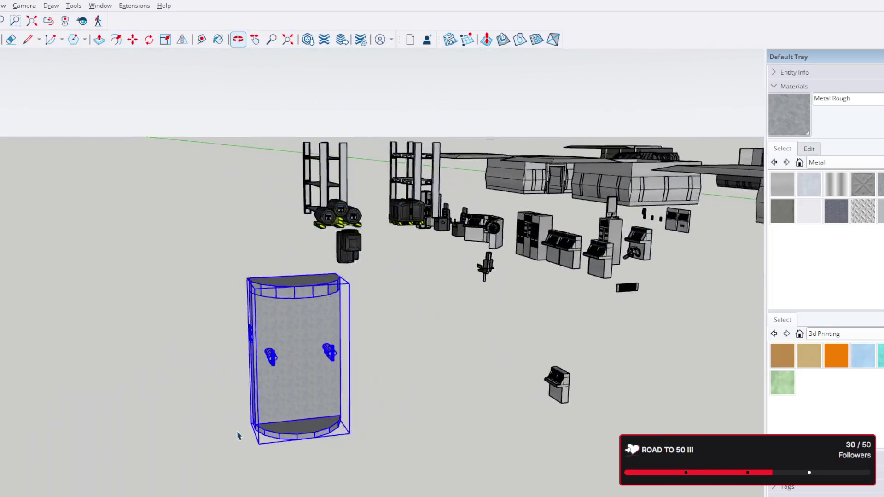
{"action": "scroll", "coordinate": [543, 300], "scroll_direction": "up", "scroll_amount": 1}
{"action": "scroll", "coordinate": [543, 301], "scroll_direction": "up", "scroll_amount": 3}
{"action": "scroll", "coordinate": [602, 288], "scroll_direction": "up", "scroll_amount": 2}
Move the console cabinet from the machine row to stand beside the tall curved column
{"action": "left_click", "coordinate": [602, 289]}
{"action": "scroll", "coordinate": [569, 294], "scroll_direction": "up", "scroll_amount": 3}
{"action": "mouse_move", "coordinate": [573, 274]}
{"action": "middle_mouse_down"}
{"action": "mouse_move", "coordinate": [537, 345]}
{"action": "mouse_move", "coordinate": [593, 275]}
{"action": "mouse_move", "coordinate": [600, 336]}
{"action": "middle_mouse_up"}
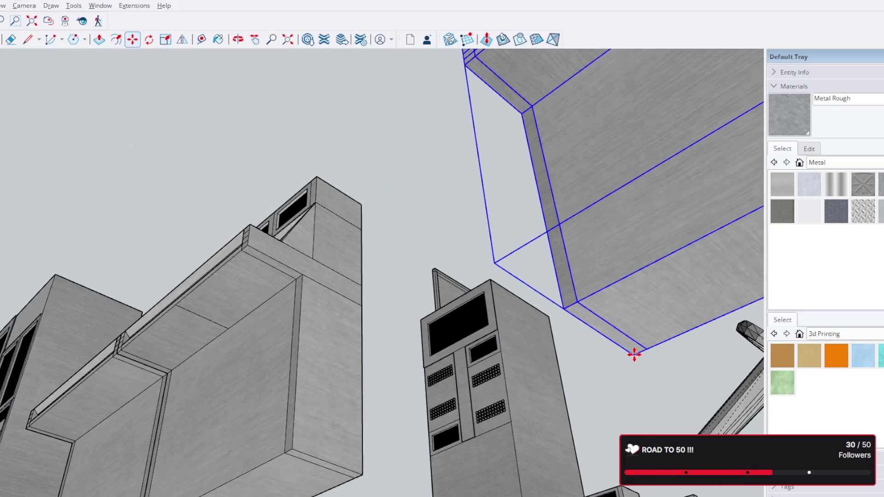
{"action": "scroll", "coordinate": [474, 267], "scroll_direction": "down", "scroll_amount": 3}
{"action": "scroll", "coordinate": [499, 306], "scroll_direction": "down", "scroll_amount": 3}
{"action": "middle_click_drag", "start_coordinate": [499, 306], "coordinate": [443, 424]}
{"action": "scroll", "coordinate": [428, 378], "scroll_direction": "down", "scroll_amount": 3}
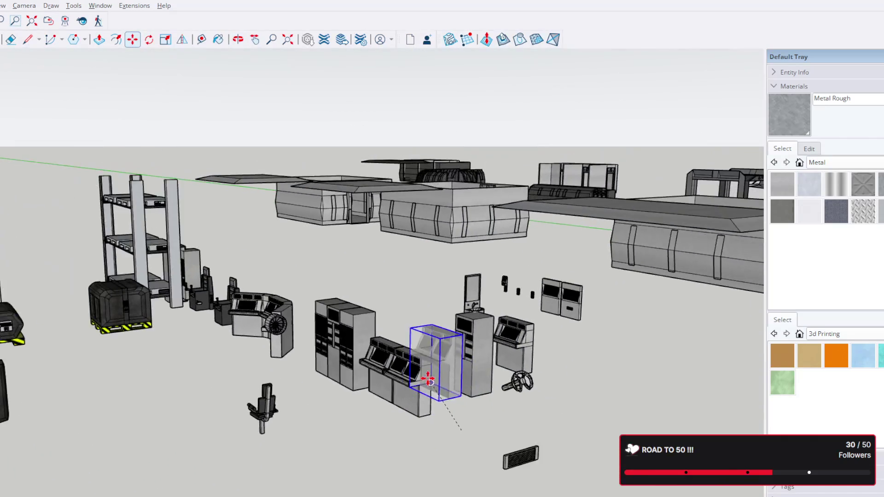
{"action": "scroll", "coordinate": [428, 379], "scroll_direction": "down", "scroll_amount": 3}
{"action": "scroll", "coordinate": [566, 214], "scroll_direction": "up", "scroll_amount": 3}
{"action": "mouse_move", "coordinate": [484, 297]}
{"action": "middle_mouse_down"}
{"action": "mouse_move", "coordinate": [567, 214]}
{"action": "mouse_move", "coordinate": [603, 145]}
{"action": "middle_mouse_up"}
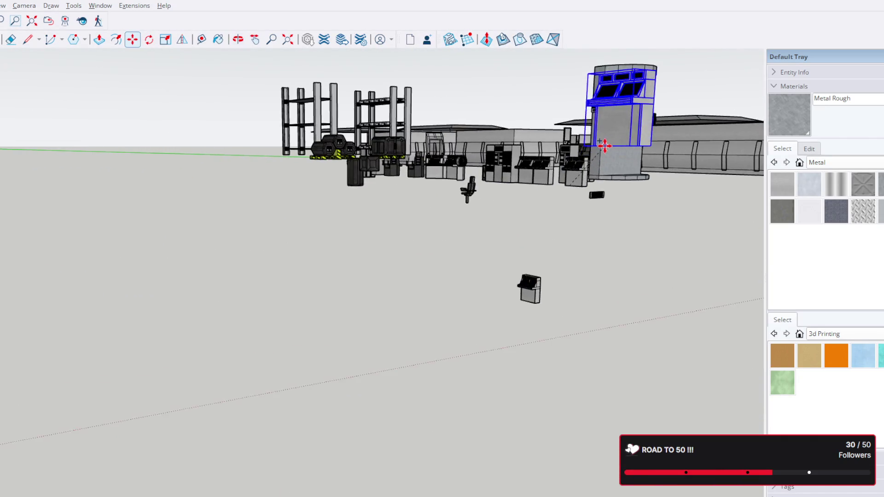
{"action": "scroll", "coordinate": [603, 145], "scroll_direction": "up", "scroll_amount": 3}
{"action": "scroll", "coordinate": [632, 188], "scroll_direction": "up", "scroll_amount": 3}
{"action": "mouse_move", "coordinate": [661, 193]}
{"action": "middle_mouse_down"}
{"action": "mouse_move", "coordinate": [352, 208]}
{"action": "mouse_move", "coordinate": [249, 290]}
{"action": "mouse_move", "coordinate": [253, 270]}
{"action": "middle_mouse_up"}
{"action": "scroll", "coordinate": [268, 273], "scroll_direction": "down", "scroll_amount": 2}
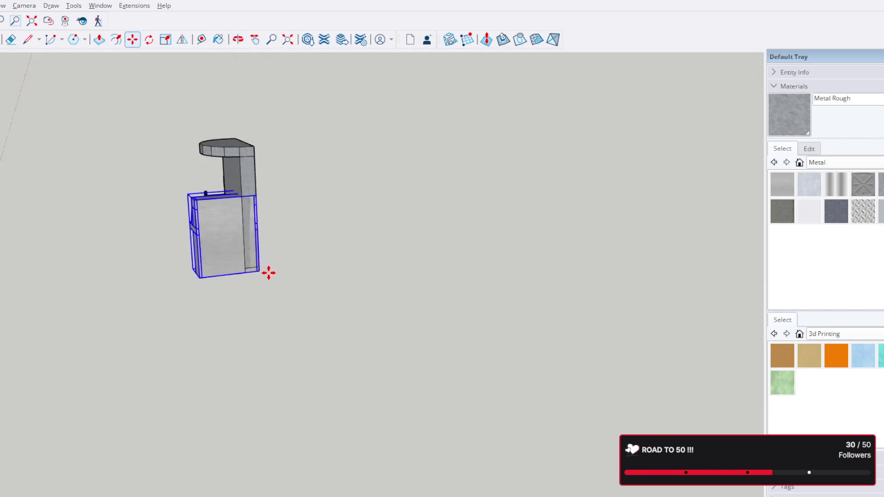
{"action": "scroll", "coordinate": [268, 273], "scroll_direction": "down", "scroll_amount": 2}
{"action": "scroll", "coordinate": [267, 276], "scroll_direction": "down", "scroll_amount": 3}
{"action": "scroll", "coordinate": [476, 303], "scroll_direction": "up", "scroll_amount": 3}
{"action": "mouse_move", "coordinate": [420, 290]}
{"action": "middle_mouse_down"}
{"action": "mouse_move", "coordinate": [588, 308]}
{"action": "mouse_move", "coordinate": [623, 322]}
{"action": "mouse_move", "coordinate": [444, 301]}
{"action": "middle_mouse_up"}
{"action": "scroll", "coordinate": [445, 301], "scroll_direction": "down", "scroll_amount": 2}
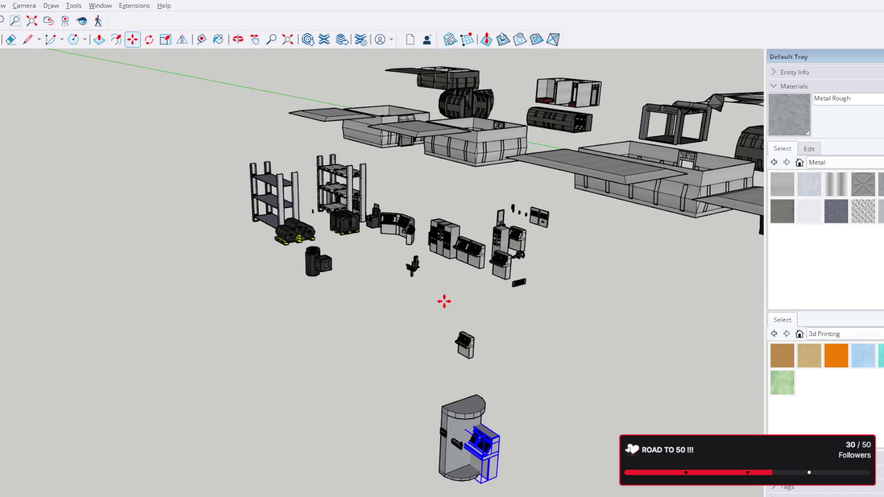
{"action": "scroll", "coordinate": [452, 440], "scroll_direction": "up", "scroll_amount": 3}
{"action": "scroll", "coordinate": [446, 336], "scroll_direction": "up", "scroll_amount": 2}
{"action": "middle_click_drag", "start_coordinate": [436, 407], "coordinate": [466, 387]}
{"action": "left_click", "coordinate": [503, 39]}
{"action": "middle_click_drag", "start_coordinate": [483, 103], "coordinate": [452, 148]}
{"action": "scroll", "coordinate": [460, 162], "scroll_direction": "down", "scroll_amount": 2}
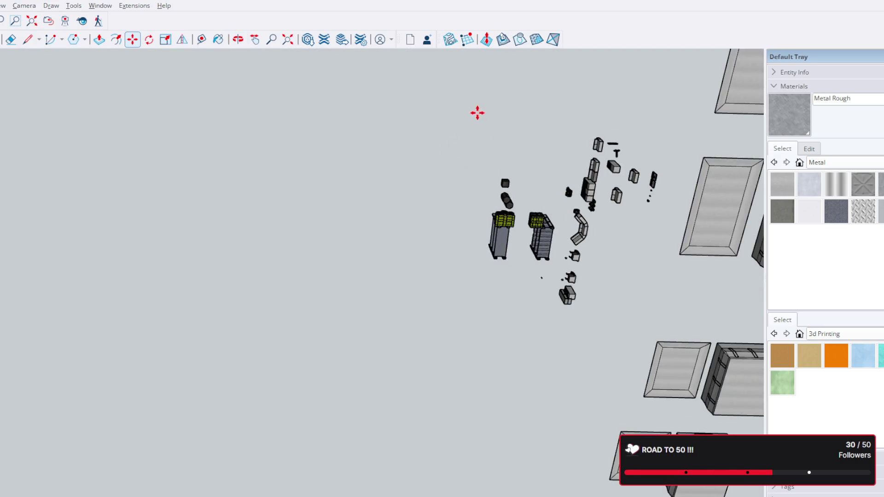
{"action": "middle_click_drag", "start_coordinate": [476, 113], "coordinate": [420, 318]}
{"action": "scroll", "coordinate": [414, 260], "scroll_direction": "up", "scroll_amount": 1}
{"action": "scroll", "coordinate": [409, 272], "scroll_direction": "up", "scroll_amount": 2}
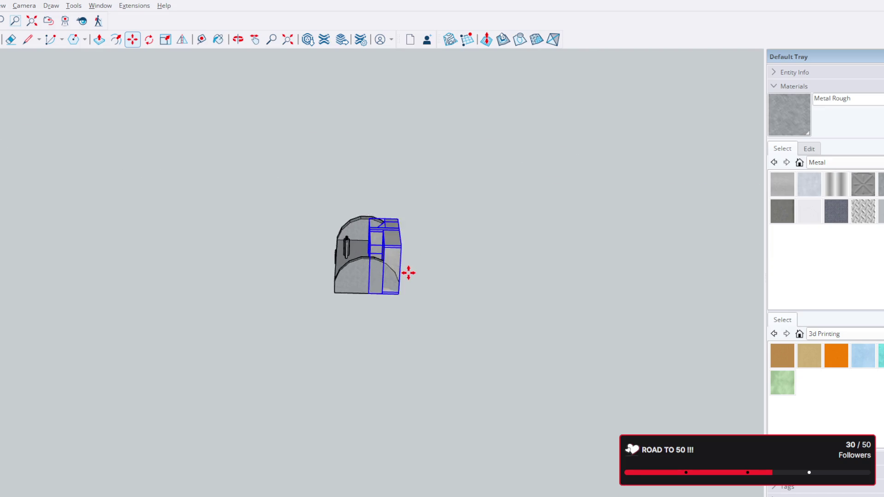
{"action": "scroll", "coordinate": [389, 277], "scroll_direction": "up", "scroll_amount": 1}
{"action": "scroll", "coordinate": [391, 293], "scroll_direction": "up", "scroll_amount": 2}
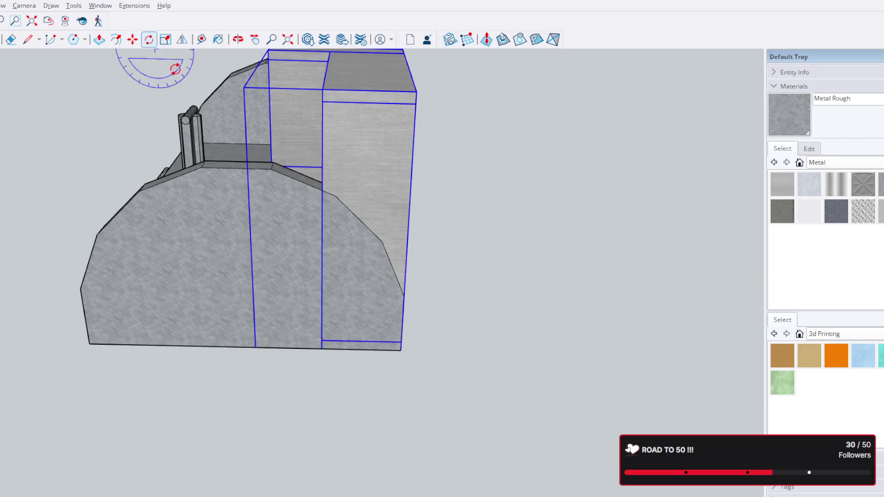
Rotate the console cabinet about its bottom corner to face the same way as the column
{"action": "left_click", "coordinate": [403, 349]}
{"action": "left_click", "coordinate": [414, 94]}
{"action": "left_click", "coordinate": [573, 278]}
{"action": "key", "text": "ctrl+z"}
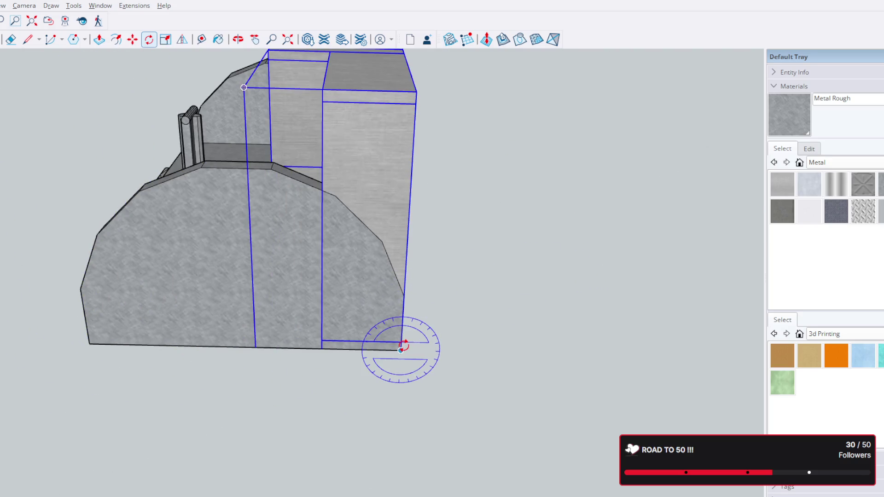
{"action": "left_click", "coordinate": [410, 207]}
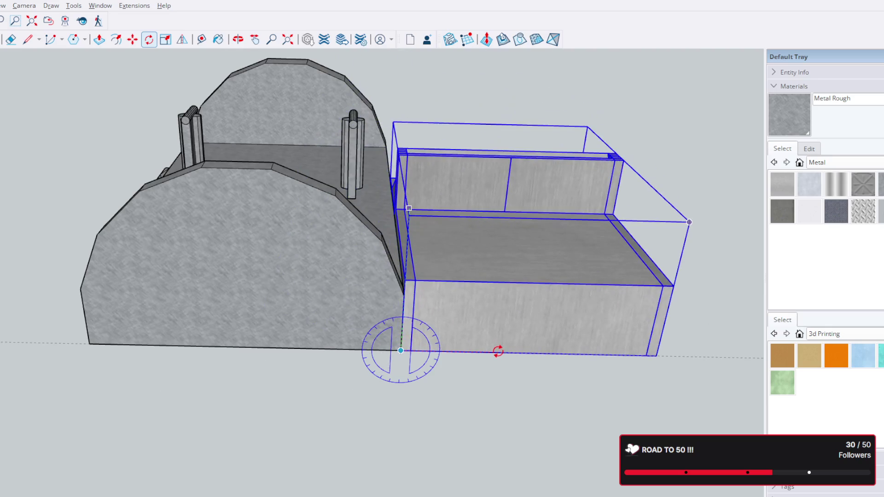
{"action": "scroll", "coordinate": [498, 352], "scroll_direction": "down", "scroll_amount": 3}
{"action": "scroll", "coordinate": [493, 293], "scroll_direction": "down", "scroll_amount": 2}
{"action": "mouse_move", "coordinate": [478, 311]}
{"action": "middle_mouse_down"}
{"action": "mouse_move", "coordinate": [479, 447]}
{"action": "mouse_move", "coordinate": [51, 87]}
{"action": "middle_mouse_up"}
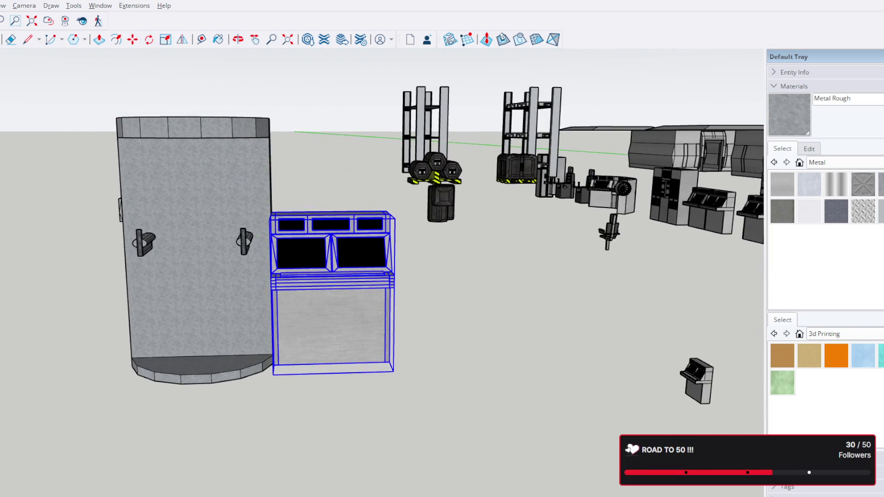
Select the tall curved column and orbit in on the cabinet's lower corner
{"action": "mouse_move", "coordinate": [365, 204]}
{"action": "middle_mouse_down"}
{"action": "mouse_move", "coordinate": [363, 379]}
{"action": "mouse_move", "coordinate": [242, 200]}
{"action": "middle_mouse_up"}
{"action": "left_click", "coordinate": [242, 204]}
{"action": "middle_click_drag", "start_coordinate": [223, 291], "coordinate": [357, 302]}
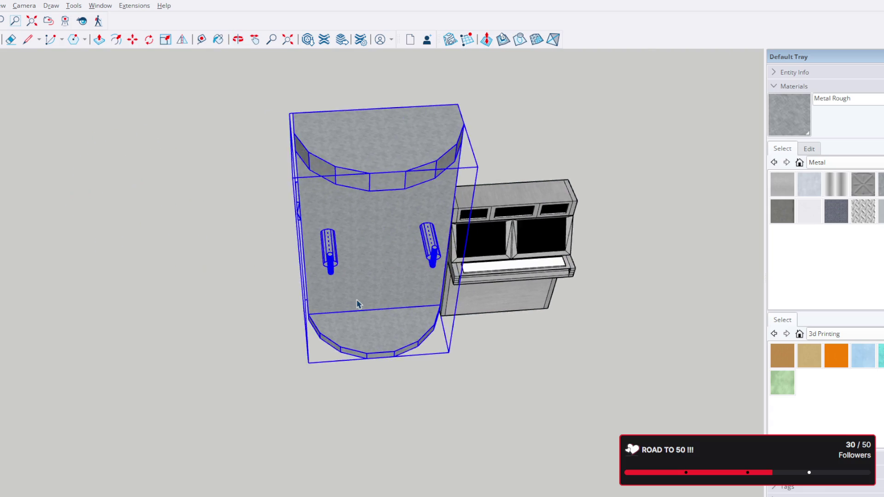
{"action": "scroll", "coordinate": [223, 320], "scroll_direction": "up", "scroll_amount": 5}
{"action": "mouse_move", "coordinate": [223, 320]}
{"action": "middle_mouse_down"}
{"action": "mouse_move", "coordinate": [407, 308]}
{"action": "mouse_move", "coordinate": [403, 327]}
{"action": "middle_mouse_up"}
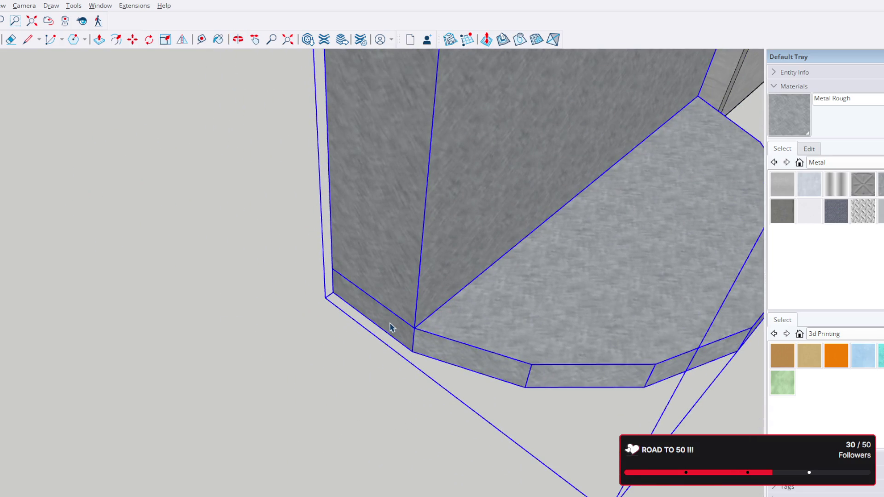
{"action": "scroll", "coordinate": [393, 272], "scroll_direction": "down", "scroll_amount": 5}
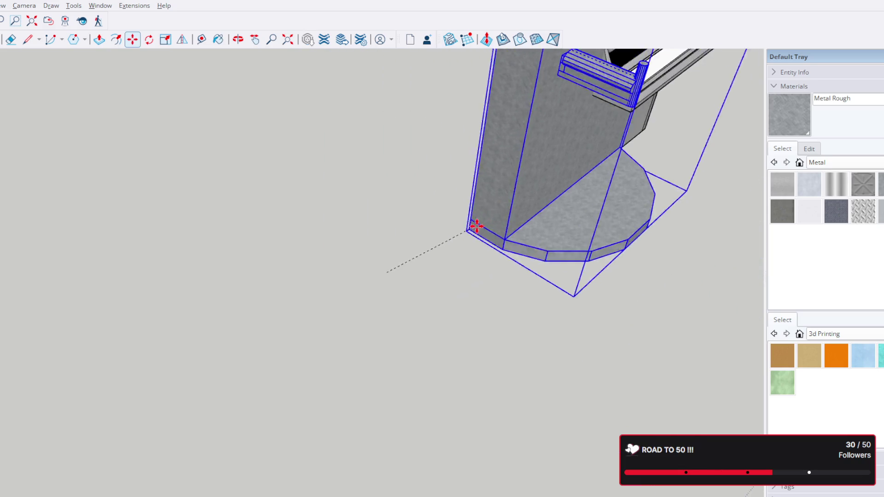
{"action": "middle_click_drag", "start_coordinate": [628, 164], "coordinate": [230, 150], "text": "shift"}
Move a second curved column to the console's opposite side so it sits between two
{"action": "key", "text": "m"}
{"action": "mouse_move", "coordinate": [230, 150]}
{"action": "left_mouse_down"}
{"action": "mouse_move", "coordinate": [429, 299]}
{"action": "mouse_move", "coordinate": [258, 278]}
{"action": "left_mouse_up"}
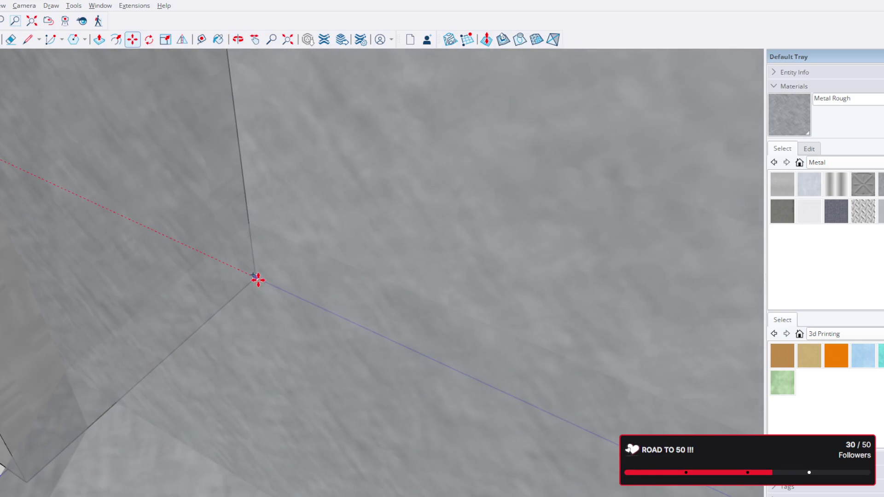
{"action": "scroll", "coordinate": [252, 274], "scroll_direction": "down", "scroll_amount": 2}
{"action": "scroll", "coordinate": [262, 281], "scroll_direction": "down", "scroll_amount": 2}
{"action": "scroll", "coordinate": [259, 286], "scroll_direction": "down", "scroll_amount": 3}
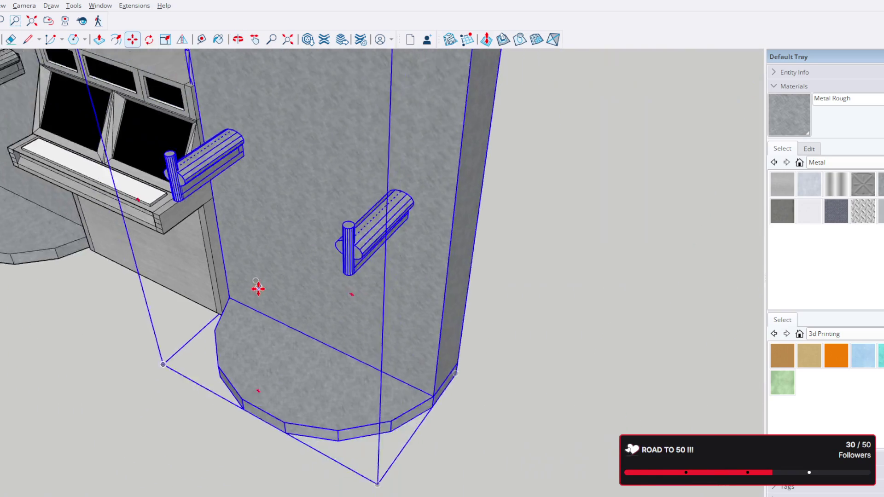
{"action": "scroll", "coordinate": [257, 288], "scroll_direction": "down", "scroll_amount": 3}
{"action": "middle_click_drag", "start_coordinate": [237, 292], "coordinate": [519, 285]}
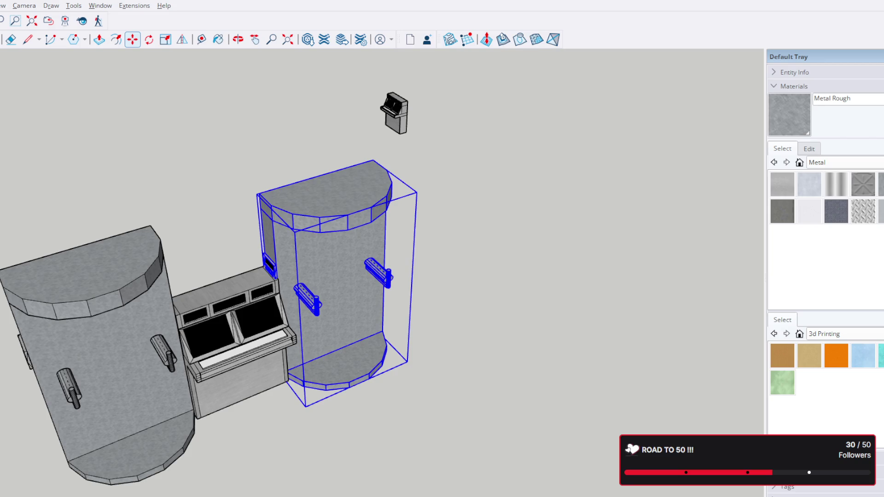
{"action": "left_click", "coordinate": [484, 270]}
{"action": "middle_click_drag", "start_coordinate": [454, 310], "coordinate": [531, 268]}
{"action": "scroll", "coordinate": [348, 325], "scroll_direction": "up", "scroll_amount": 5}
Scale the console taller to fit between the two curved columns
{"action": "mouse_move", "coordinate": [347, 326]}
{"action": "middle_mouse_down"}
{"action": "mouse_move", "coordinate": [319, 304]}
{"action": "mouse_move", "coordinate": [511, 290]}
{"action": "mouse_move", "coordinate": [262, 249]}
{"action": "middle_mouse_up"}
{"action": "scroll", "coordinate": [262, 248], "scroll_direction": "down", "scroll_amount": 3}
{"action": "left_click", "coordinate": [263, 290]}
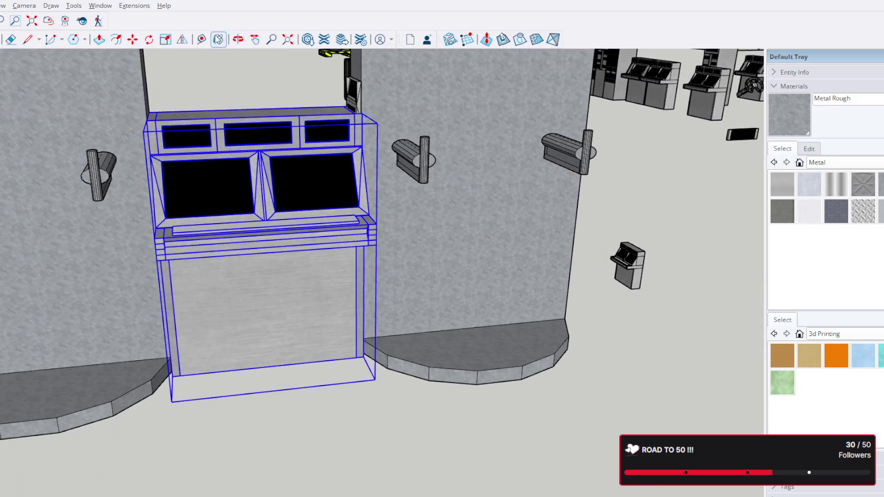
{"action": "left_click", "coordinate": [166, 39]}
{"action": "scroll", "coordinate": [332, 194], "scroll_direction": "up", "scroll_amount": 2}
{"action": "scroll", "coordinate": [310, 173], "scroll_direction": "up", "scroll_amount": 1}
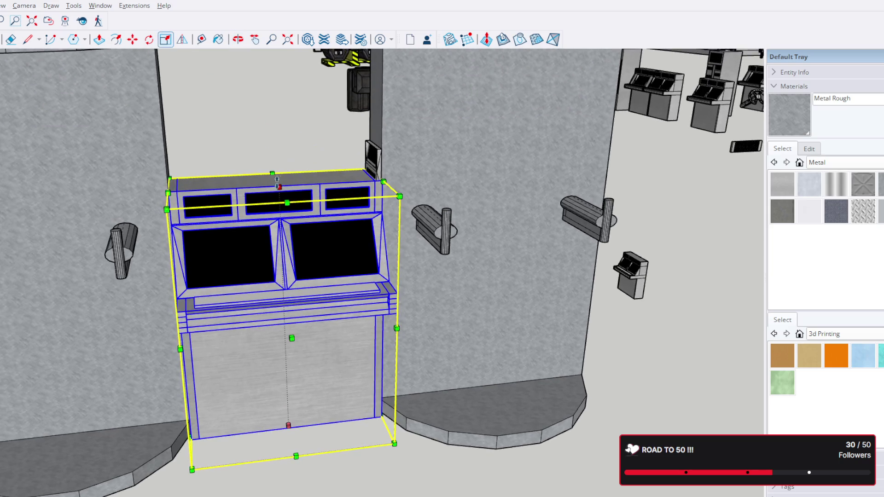
{"action": "left_click_drag", "start_coordinate": [284, 156], "coordinate": [288, 141]}
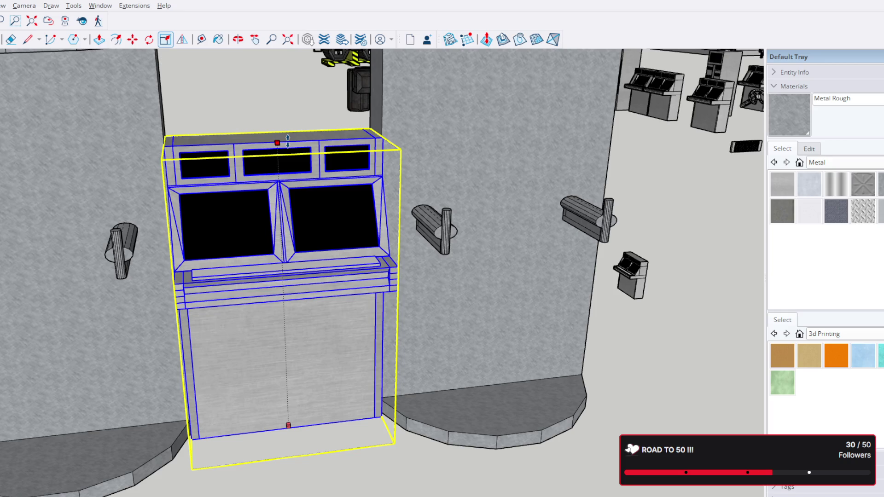
{"action": "left_click_drag", "start_coordinate": [287, 141], "coordinate": [289, 145]}
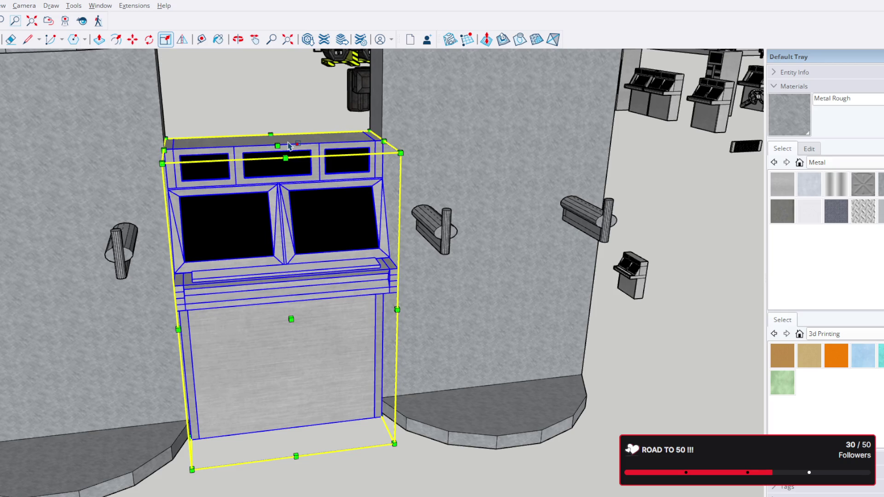
{"action": "scroll", "coordinate": [337, 149], "scroll_direction": "down", "scroll_amount": 2}
{"action": "scroll", "coordinate": [325, 156], "scroll_direction": "down", "scroll_amount": 1}
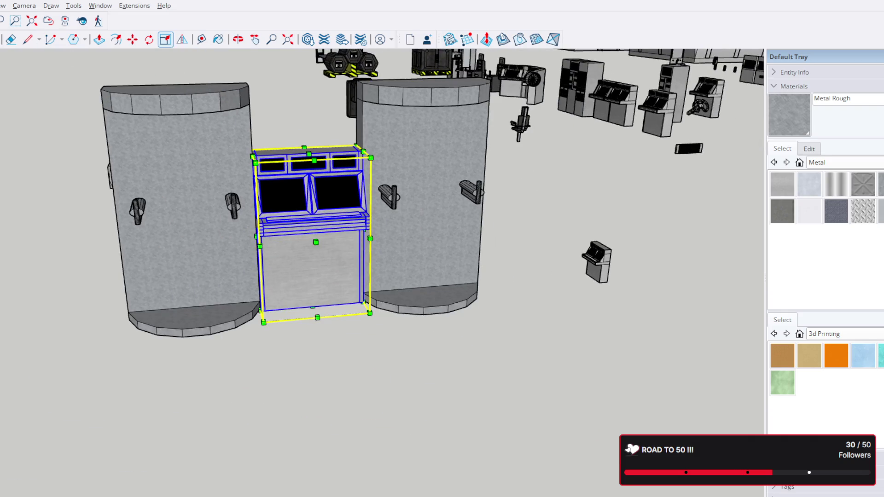
{"action": "key", "text": "space"}
{"action": "left_click", "coordinate": [308, 370]}
{"action": "mouse_move", "coordinate": [316, 359]}
{"action": "middle_mouse_down"}
{"action": "mouse_move", "coordinate": [600, 361]}
{"action": "mouse_move", "coordinate": [507, 331]}
{"action": "middle_mouse_up"}
{"action": "scroll", "coordinate": [474, 288], "scroll_direction": "down", "scroll_amount": 2}
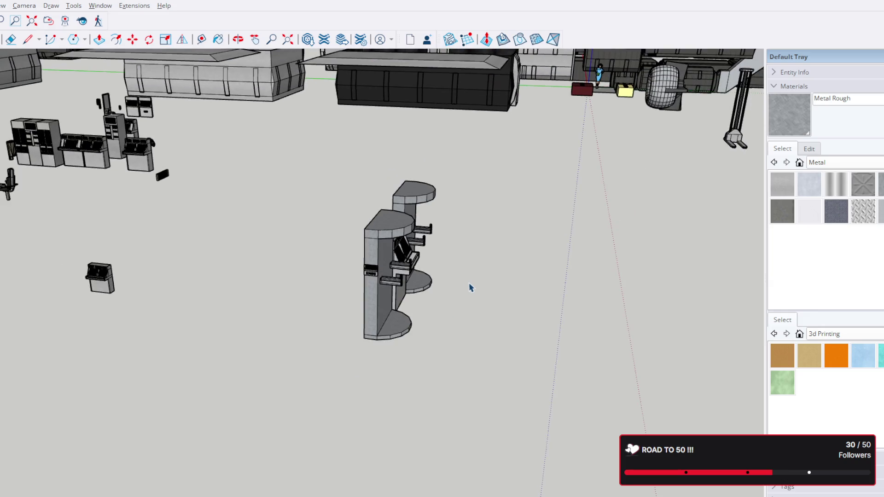
Box-select both columns and the console and pick the assembly up to move it
{"action": "mouse_move", "coordinate": [415, 256]}
{"action": "middle_mouse_down"}
{"action": "mouse_move", "coordinate": [249, 371]}
{"action": "mouse_move", "coordinate": [490, 227]}
{"action": "mouse_move", "coordinate": [428, 237]}
{"action": "mouse_move", "coordinate": [404, 306]}
{"action": "mouse_move", "coordinate": [438, 374]}
{"action": "middle_mouse_up"}
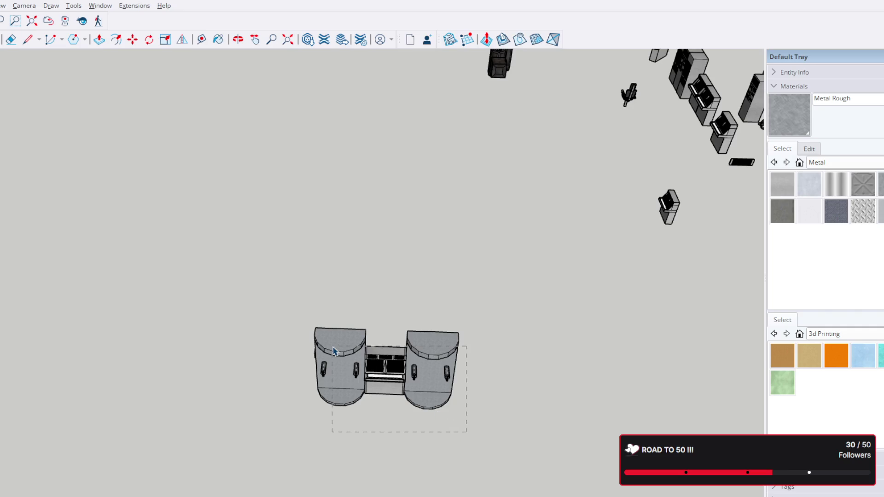
{"action": "left_click_drag", "start_coordinate": [333, 351], "coordinate": [356, 369]}
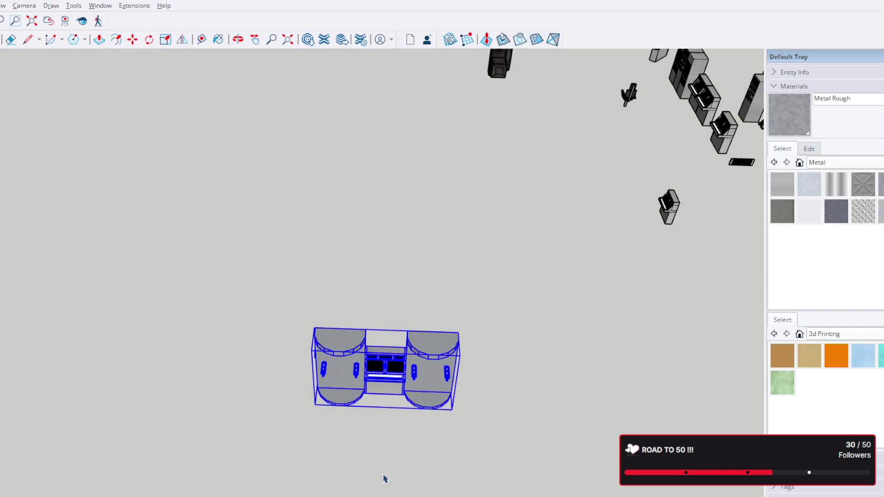
{"action": "scroll", "coordinate": [229, 375], "scroll_direction": "up", "scroll_amount": 3}
{"action": "scroll", "coordinate": [398, 357], "scroll_direction": "up", "scroll_amount": 2}
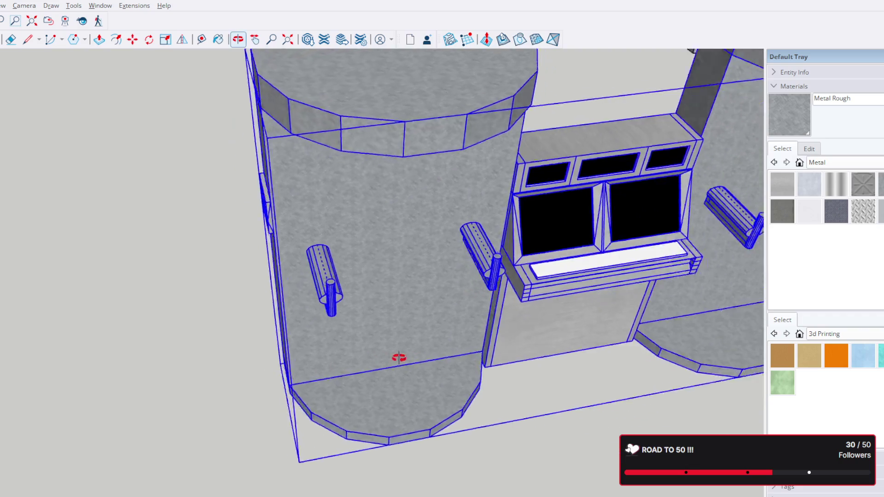
{"action": "middle_click_drag", "start_coordinate": [398, 358], "coordinate": [412, 430]}
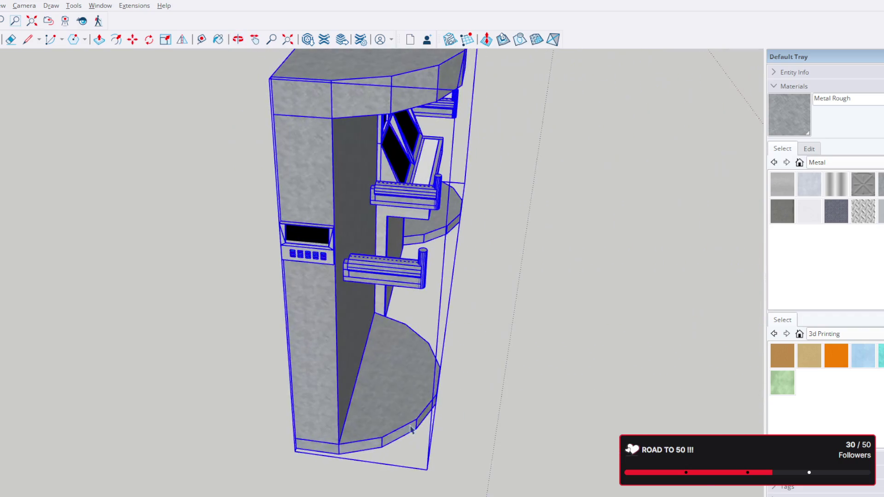
{"action": "left_click", "coordinate": [298, 451]}
{"action": "scroll", "coordinate": [297, 450], "scroll_direction": "down", "scroll_amount": 3}
{"action": "scroll", "coordinate": [392, 272], "scroll_direction": "down", "scroll_amount": 4}
{"action": "key", "text": "ctrl"}
{"action": "scroll", "coordinate": [394, 262], "scroll_direction": "down", "scroll_amount": 2}
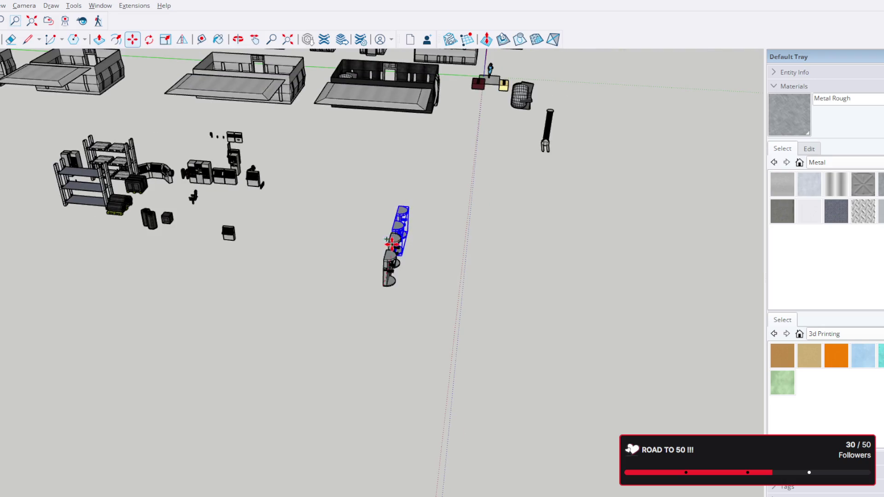
{"action": "scroll", "coordinate": [415, 469], "scroll_direction": "down", "scroll_amount": 2}
{"action": "scroll", "coordinate": [419, 159], "scroll_direction": "up", "scroll_amount": 4}
{"action": "scroll", "coordinate": [414, 280], "scroll_direction": "up", "scroll_amount": 3}
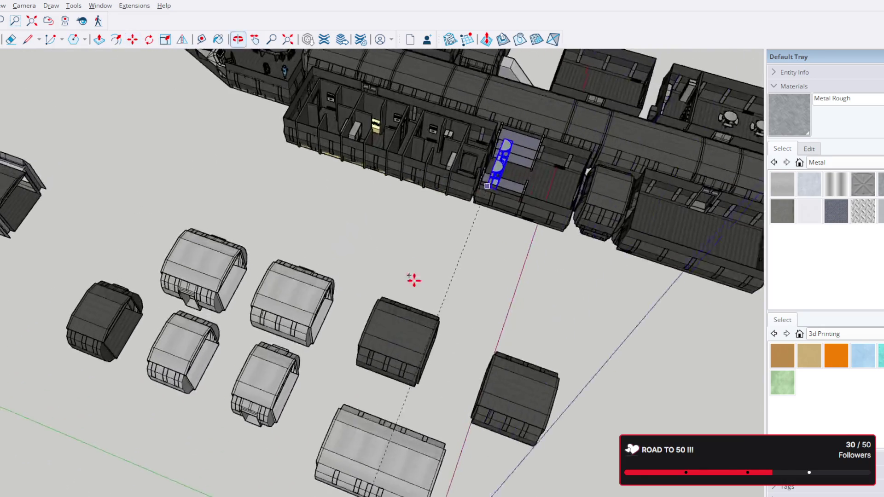
Orbit over the ship's rooms and down close above the placed console-and-cabinets assembly
{"action": "middle_click_drag", "start_coordinate": [414, 281], "coordinate": [304, 352], "text": "shift"}
{"action": "scroll", "coordinate": [304, 353], "scroll_direction": "up", "scroll_amount": 3}
{"action": "scroll", "coordinate": [355, 292], "scroll_direction": "up", "scroll_amount": 3}
{"action": "middle_click_drag", "start_coordinate": [361, 247], "coordinate": [182, 253]}
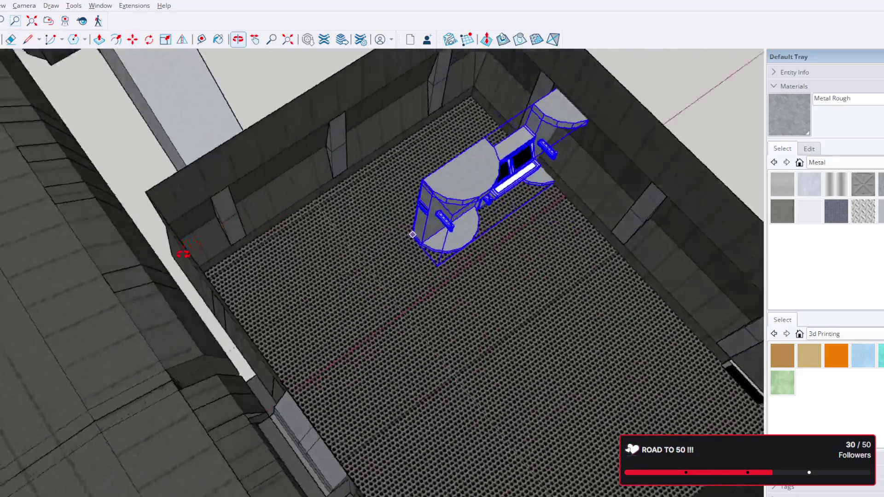
{"action": "scroll", "coordinate": [324, 264], "scroll_direction": "up", "scroll_amount": 2}
{"action": "middle_click_drag", "start_coordinate": [324, 264], "coordinate": [331, 316]}
{"action": "scroll", "coordinate": [406, 223], "scroll_direction": "up", "scroll_amount": 5}
{"action": "scroll", "coordinate": [296, 214], "scroll_direction": "up", "scroll_amount": 2}
{"action": "mouse_move", "coordinate": [296, 214]}
{"action": "middle_mouse_down"}
{"action": "mouse_move", "coordinate": [458, 233]}
{"action": "mouse_move", "coordinate": [288, 340]}
{"action": "mouse_move", "coordinate": [296, 329]}
{"action": "middle_mouse_up"}
{"action": "scroll", "coordinate": [288, 340], "scroll_direction": "down", "scroll_amount": 3}
{"action": "scroll", "coordinate": [374, 297], "scroll_direction": "up", "scroll_amount": 2}
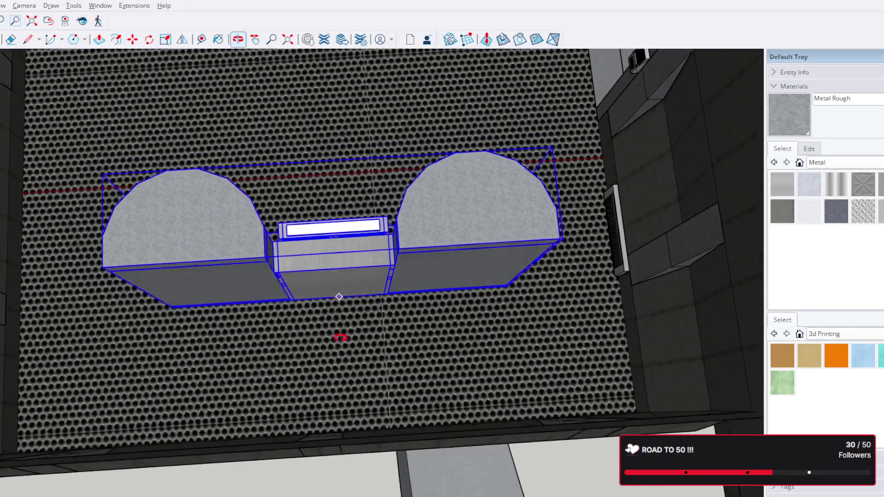
Nudge the assembly against the room's end wall and review it from floor level and overhead
{"action": "mouse_move", "coordinate": [330, 297]}
{"action": "middle_mouse_down"}
{"action": "mouse_move", "coordinate": [339, 415]}
{"action": "mouse_move", "coordinate": [310, 424]}
{"action": "middle_mouse_up"}
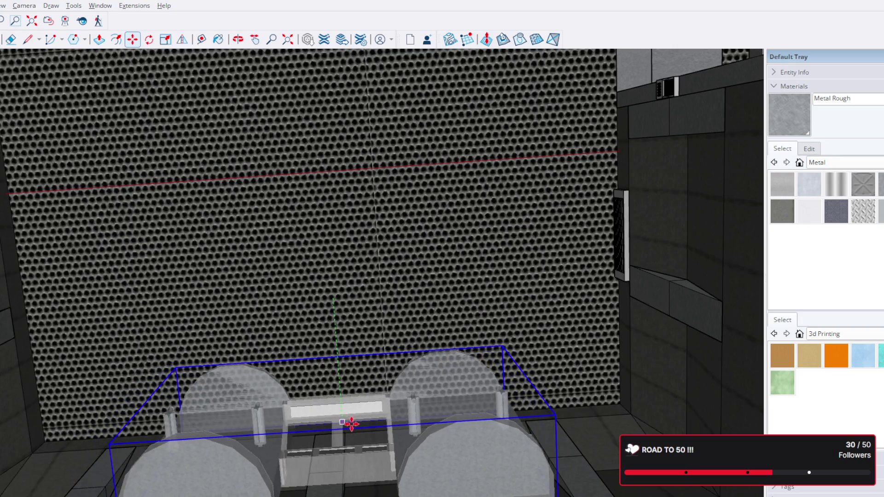
{"action": "left_click_drag", "start_coordinate": [310, 425], "coordinate": [344, 424]}
{"action": "scroll", "coordinate": [344, 424], "scroll_direction": "down", "scroll_amount": 3}
{"action": "scroll", "coordinate": [383, 361], "scroll_direction": "down", "scroll_amount": 3}
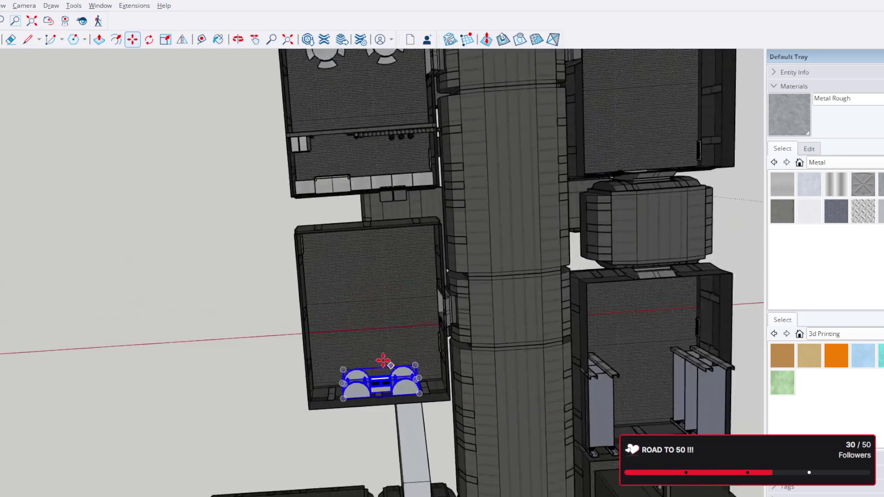
{"action": "middle_click_drag", "start_coordinate": [404, 242], "coordinate": [306, 250]}
{"action": "scroll", "coordinate": [470, 247], "scroll_direction": "up", "scroll_amount": 5}
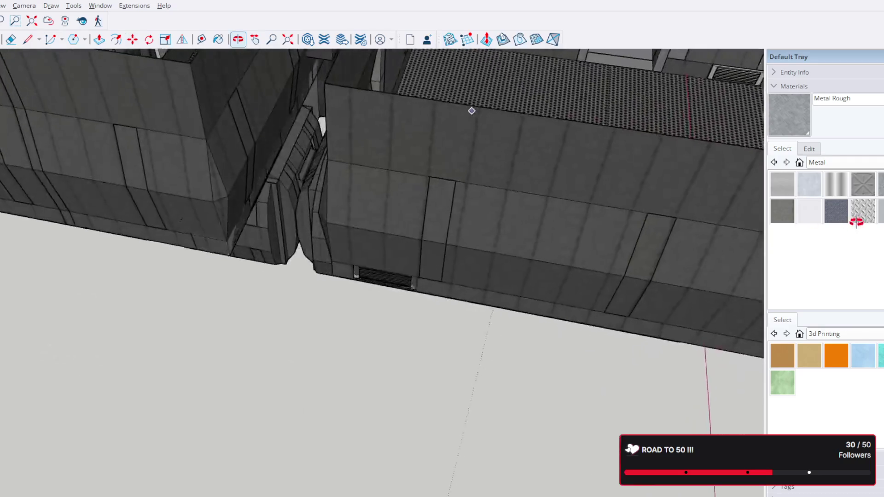
{"action": "middle_click_drag", "start_coordinate": [183, 271], "coordinate": [571, 267]}
{"action": "scroll", "coordinate": [539, 173], "scroll_direction": "down", "scroll_amount": 3}
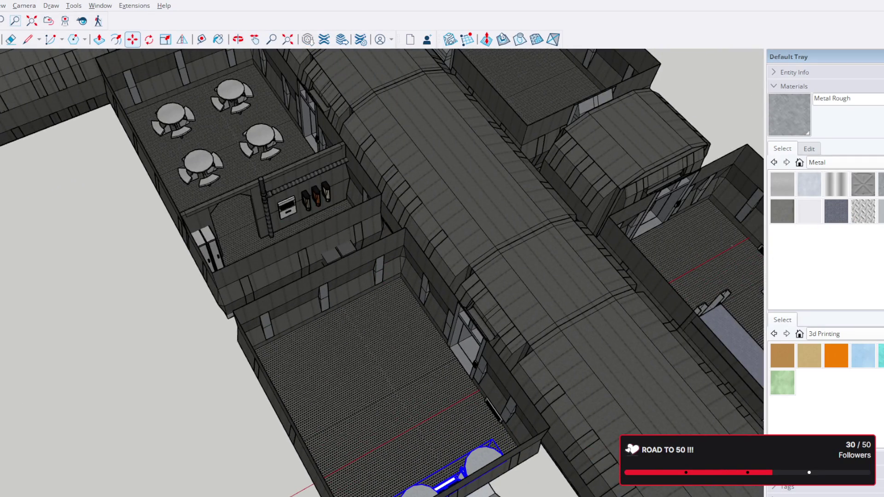
{"action": "scroll", "coordinate": [138, 187], "scroll_direction": "up", "scroll_amount": 3}
{"action": "scroll", "coordinate": [315, 251], "scroll_direction": "up", "scroll_amount": 2}
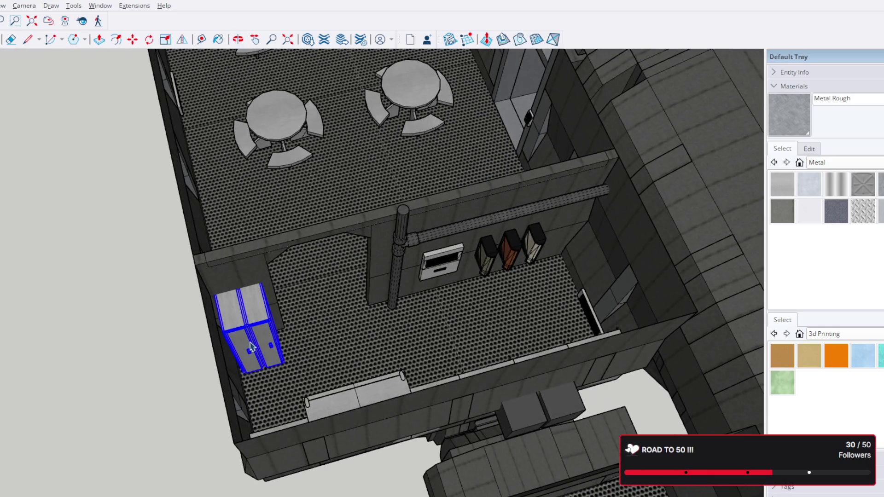
Turn the double locker a quarter turn about its pivot so it faces the room
{"action": "left_click", "coordinate": [252, 349]}
{"action": "scroll", "coordinate": [285, 346], "scroll_direction": "down", "scroll_amount": 3}
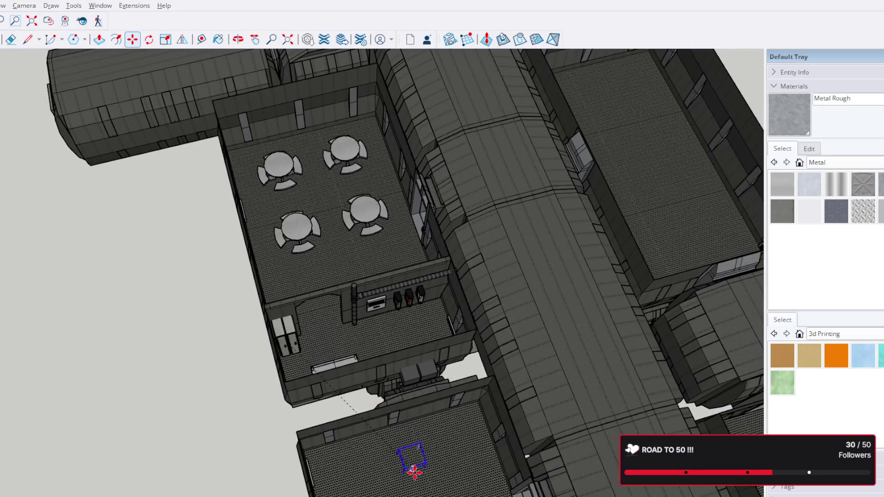
{"action": "scroll", "coordinate": [410, 458], "scroll_direction": "up", "scroll_amount": 3}
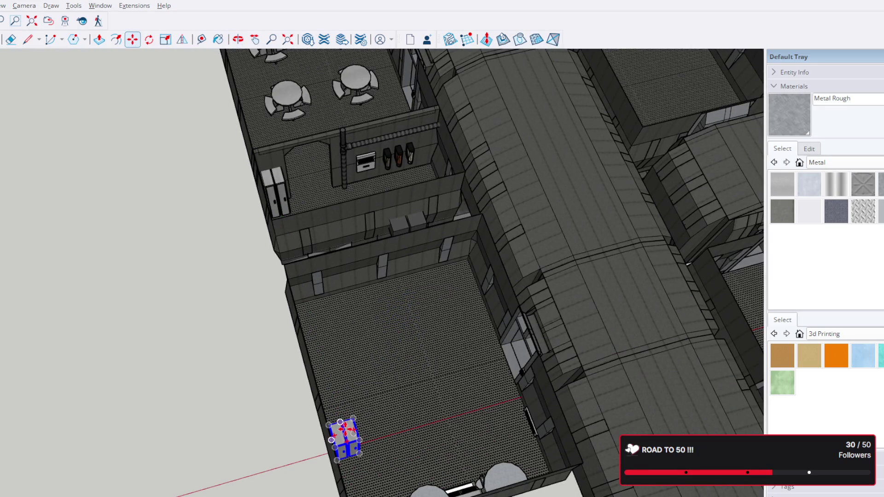
{"action": "scroll", "coordinate": [345, 433], "scroll_direction": "up", "scroll_amount": 2}
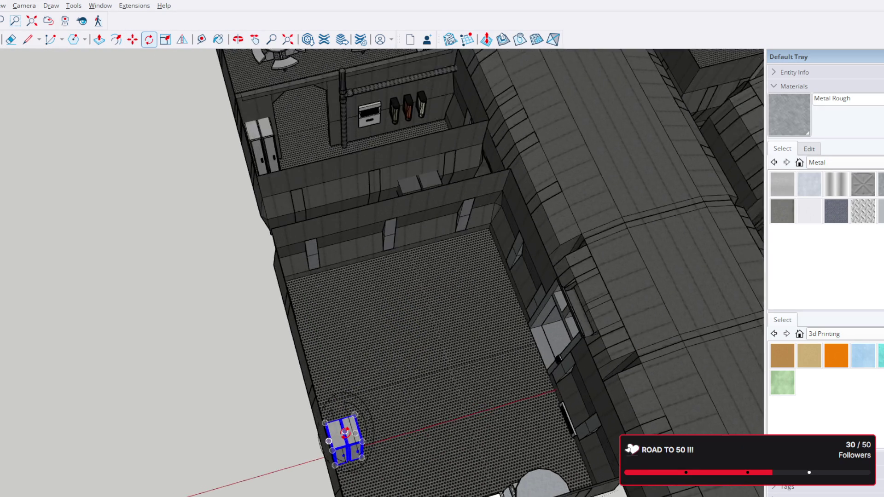
{"action": "scroll", "coordinate": [349, 432], "scroll_direction": "up", "scroll_amount": 2}
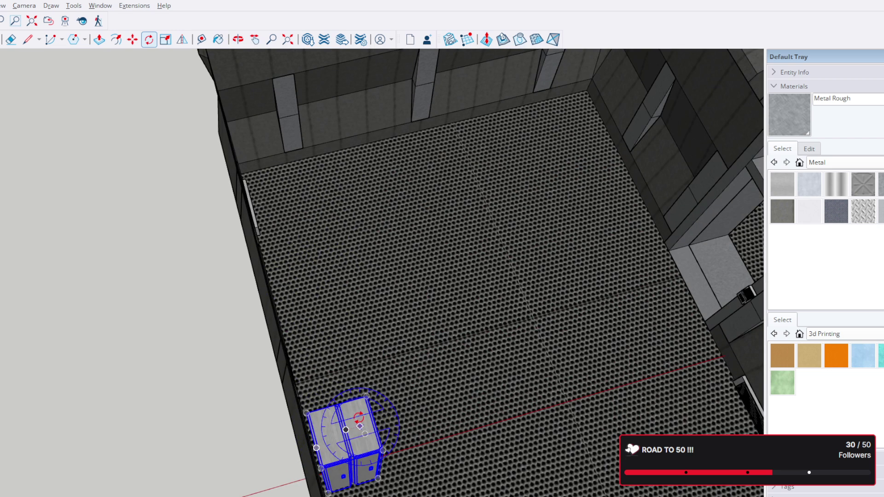
{"action": "left_click", "coordinate": [357, 413]}
{"action": "left_click", "coordinate": [369, 453]}
{"action": "key", "text": "m"}
{"action": "scroll", "coordinate": [332, 366], "scroll_direction": "up", "scroll_amount": 3}
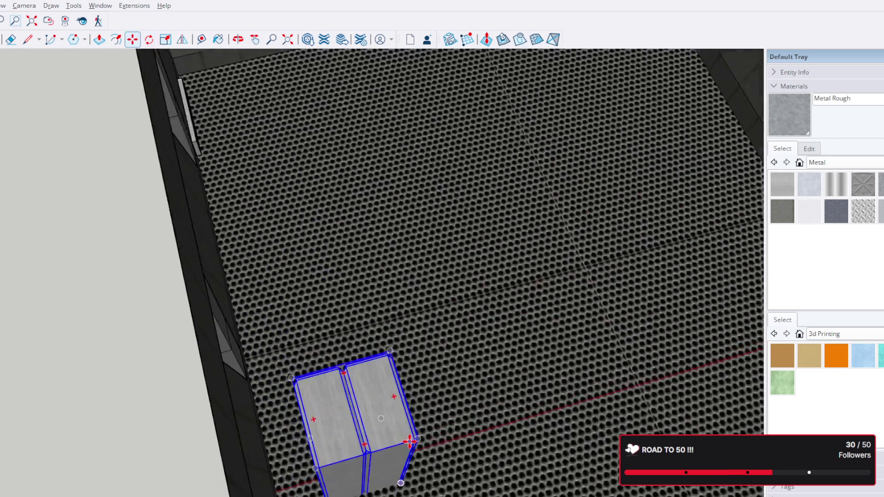
{"action": "scroll", "coordinate": [405, 415], "scroll_direction": "up", "scroll_amount": 3}
{"action": "scroll", "coordinate": [306, 267], "scroll_direction": "up", "scroll_amount": 3}
{"action": "scroll", "coordinate": [298, 381], "scroll_direction": "up", "scroll_amount": 3}
{"action": "scroll", "coordinate": [298, 380], "scroll_direction": "up", "scroll_amount": 2}
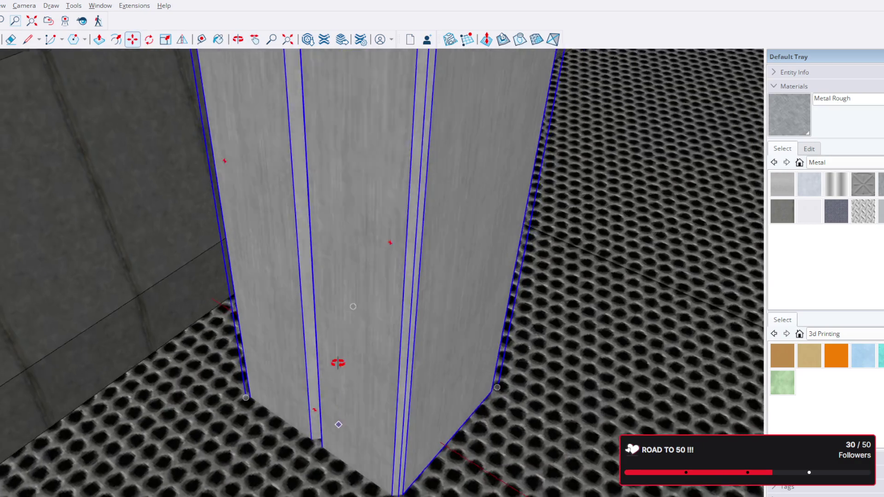
{"action": "scroll", "coordinate": [336, 362], "scroll_direction": "up", "scroll_amount": 2}
{"action": "scroll", "coordinate": [355, 394], "scroll_direction": "up", "scroll_amount": 1}
{"action": "scroll", "coordinate": [356, 446], "scroll_direction": "up", "scroll_amount": 2}
{"action": "scroll", "coordinate": [369, 433], "scroll_direction": "up", "scroll_amount": 1}
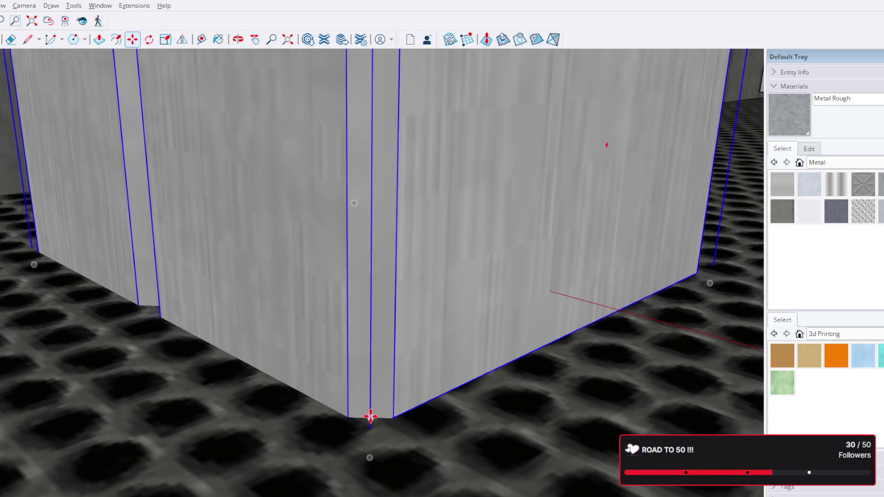
{"action": "scroll", "coordinate": [383, 330], "scroll_direction": "down", "scroll_amount": 1}
Move the locker to stand upright against the back wall beside the left tank
{"action": "mouse_move", "coordinate": [383, 328]}
{"action": "middle_mouse_down", "text": "shift"}
{"action": "mouse_move", "coordinate": [389, 251]}
{"action": "mouse_move", "coordinate": [339, 189]}
{"action": "mouse_move", "coordinate": [336, 257]}
{"action": "mouse_move", "coordinate": [371, 134]}
{"action": "mouse_move", "coordinate": [364, 177]}
{"action": "mouse_move", "coordinate": [374, 352]}
{"action": "mouse_move", "coordinate": [316, 265]}
{"action": "mouse_move", "coordinate": [313, 212]}
{"action": "middle_mouse_up", "text": "shift"}
{"action": "scroll", "coordinate": [389, 251], "scroll_direction": "down", "scroll_amount": 5}
{"action": "scroll", "coordinate": [352, 197], "scroll_direction": "up", "scroll_amount": 5}
{"action": "scroll", "coordinate": [336, 256], "scroll_direction": "down", "scroll_amount": 5}
{"action": "scroll", "coordinate": [363, 177], "scroll_direction": "up", "scroll_amount": 5}
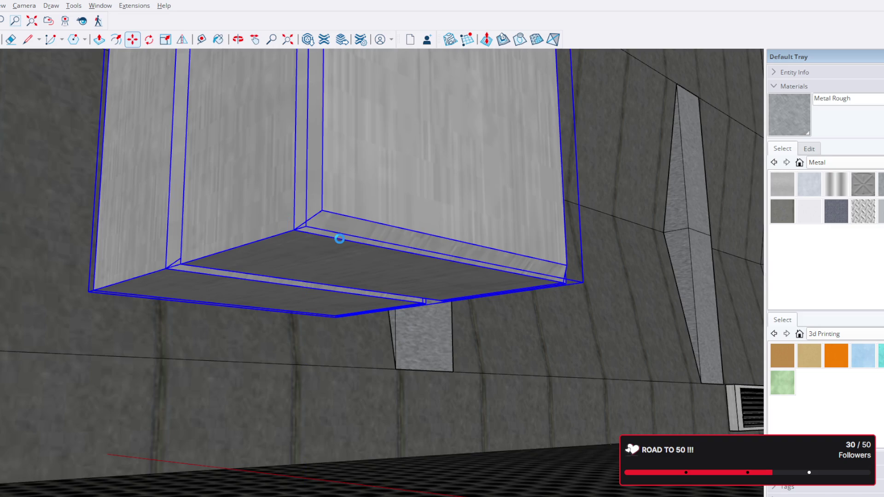
{"action": "scroll", "coordinate": [322, 241], "scroll_direction": "up", "scroll_amount": 1}
{"action": "scroll", "coordinate": [311, 229], "scroll_direction": "up", "scroll_amount": 2}
{"action": "scroll", "coordinate": [309, 237], "scroll_direction": "up", "scroll_amount": 2}
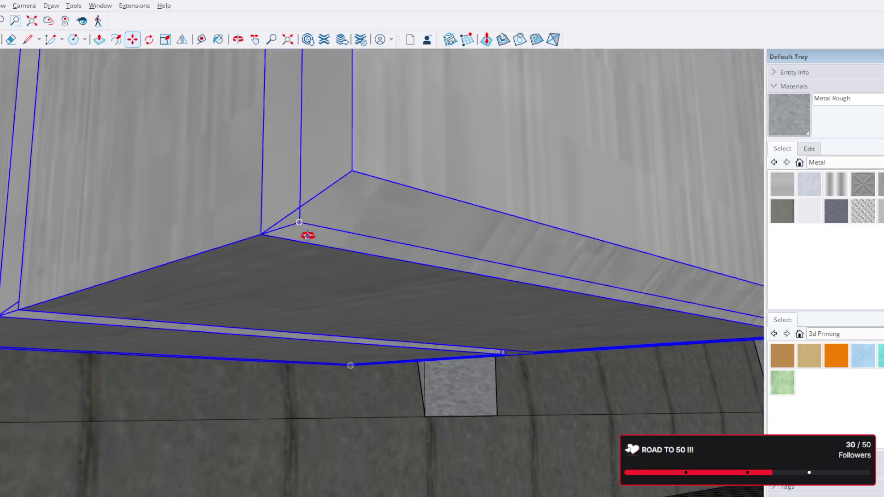
{"action": "scroll", "coordinate": [308, 237], "scroll_direction": "up", "scroll_amount": 3}
{"action": "middle_click_drag", "start_coordinate": [374, 96], "coordinate": [493, 99]}
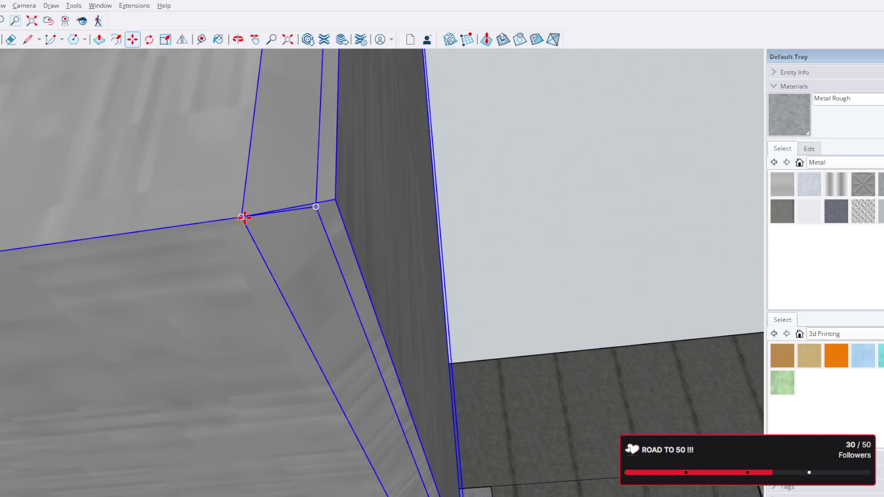
{"action": "middle_click_drag", "start_coordinate": [244, 218], "coordinate": [309, 298]}
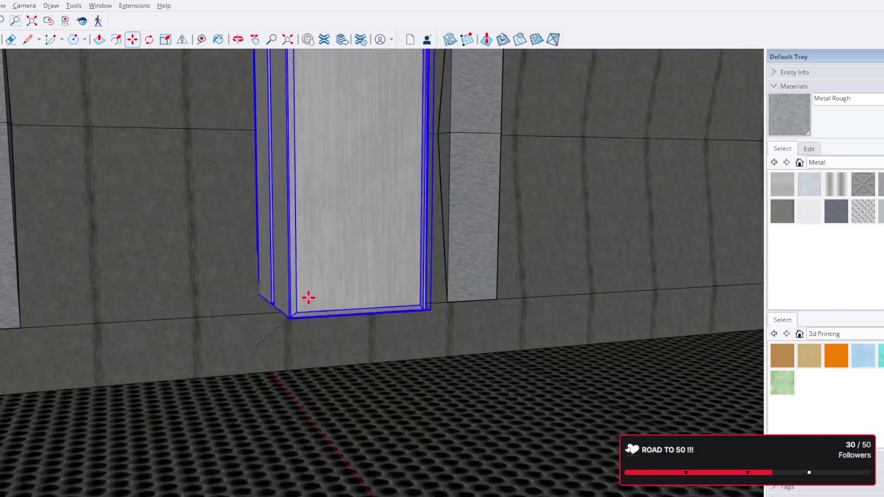
{"action": "scroll", "coordinate": [308, 298], "scroll_direction": "down", "scroll_amount": 3}
{"action": "mouse_move", "coordinate": [258, 417]}
{"action": "middle_mouse_down"}
{"action": "mouse_move", "coordinate": [108, 306]}
{"action": "mouse_move", "coordinate": [49, 355]}
{"action": "middle_mouse_up"}
{"action": "scroll", "coordinate": [609, 198], "scroll_direction": "up", "scroll_amount": 5}
{"action": "mouse_move", "coordinate": [610, 198]}
{"action": "middle_mouse_down"}
{"action": "mouse_move", "coordinate": [335, 237]}
{"action": "mouse_move", "coordinate": [351, 336]}
{"action": "middle_mouse_up"}
{"action": "scroll", "coordinate": [283, 322], "scroll_direction": "up", "scroll_amount": 3}
{"action": "scroll", "coordinate": [282, 309], "scroll_direction": "up", "scroll_amount": 3}
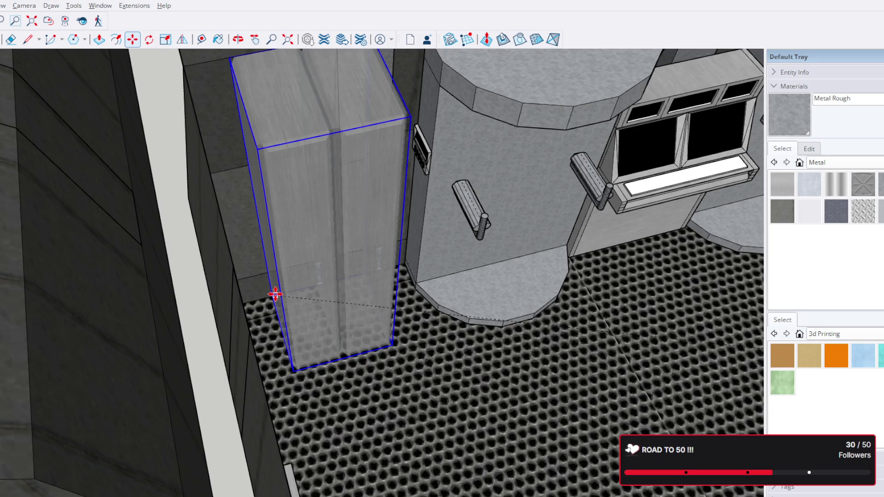
{"action": "left_click", "coordinate": [274, 297]}
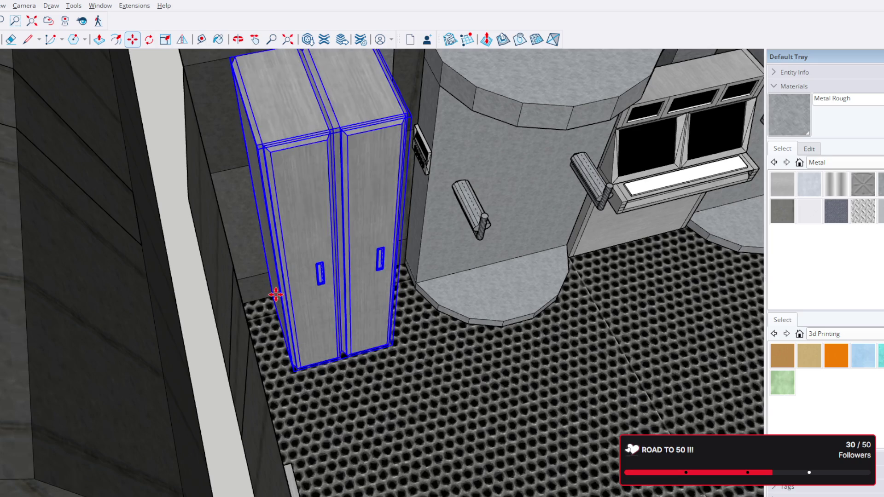
{"action": "mouse_move", "coordinate": [355, 322]}
{"action": "middle_mouse_down"}
{"action": "mouse_move", "coordinate": [168, 289]}
{"action": "mouse_move", "coordinate": [79, 292]}
{"action": "mouse_move", "coordinate": [366, 299]}
{"action": "mouse_move", "coordinate": [345, 316]}
{"action": "mouse_move", "coordinate": [336, 359]}
{"action": "mouse_move", "coordinate": [353, 343]}
{"action": "mouse_move", "coordinate": [342, 274]}
{"action": "mouse_move", "coordinate": [323, 263]}
{"action": "mouse_move", "coordinate": [299, 221]}
{"action": "mouse_move", "coordinate": [305, 191]}
{"action": "mouse_move", "coordinate": [474, 256]}
{"action": "mouse_move", "coordinate": [357, 253]}
{"action": "mouse_move", "coordinate": [439, 223]}
{"action": "mouse_move", "coordinate": [428, 360]}
{"action": "mouse_move", "coordinate": [509, 323]}
{"action": "mouse_move", "coordinate": [405, 352]}
{"action": "middle_mouse_up"}
{"action": "scroll", "coordinate": [304, 191], "scroll_direction": "down", "scroll_amount": 3}
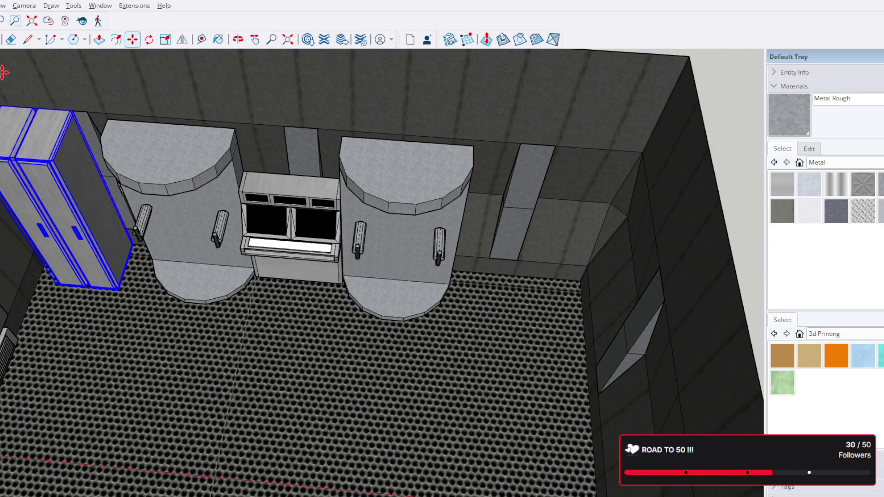
{"action": "key", "text": "space"}
Shift the tanks-and-console group further right along the back wall
{"action": "left_click", "coordinate": [370, 222]}
{"action": "key", "text": "m"}
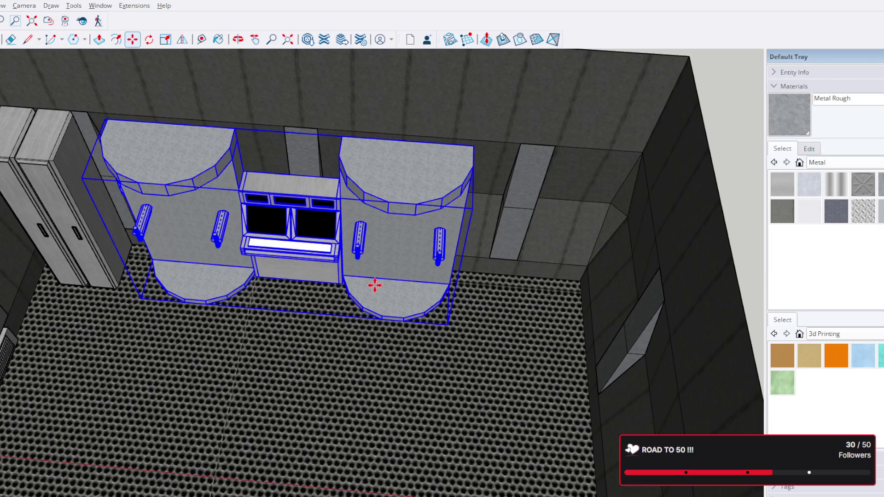
{"action": "left_click", "coordinate": [377, 288]}
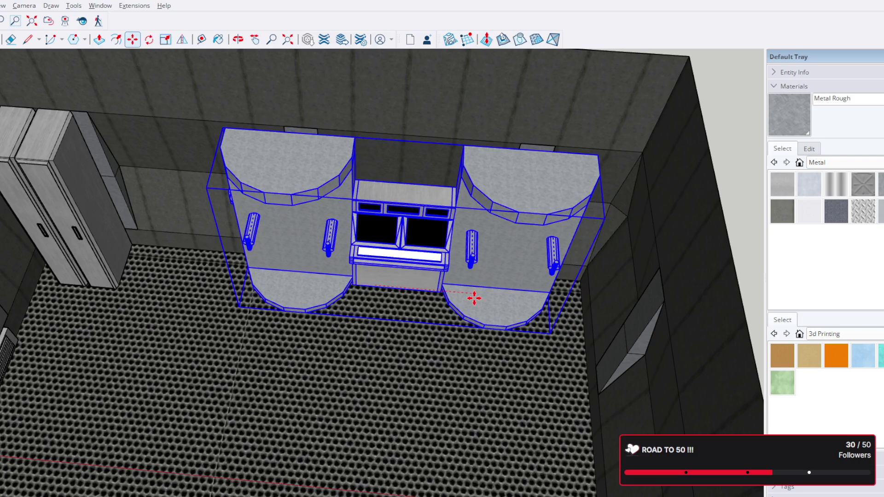
{"action": "middle_click_drag", "start_coordinate": [236, 276], "coordinate": [336, 291], "text": "shift"}
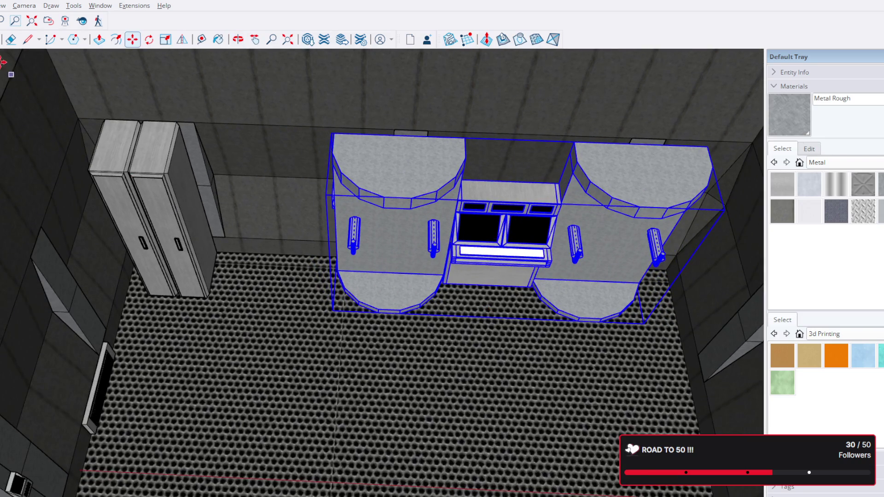
{"action": "key", "text": "space"}
Move the locker pair right so it sits beside the tanks
{"action": "left_click", "coordinate": [171, 206]}
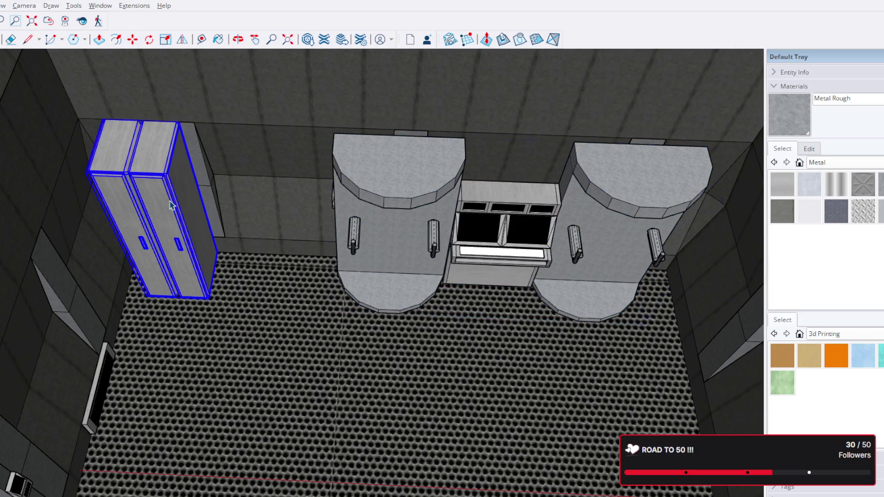
{"action": "key", "text": "m"}
{"action": "left_click", "coordinate": [173, 199]}
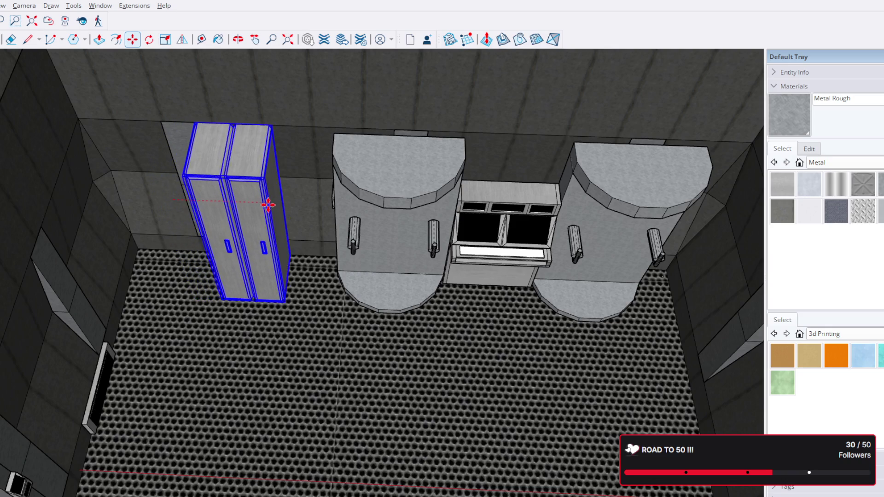
{"action": "left_click", "coordinate": [272, 205]}
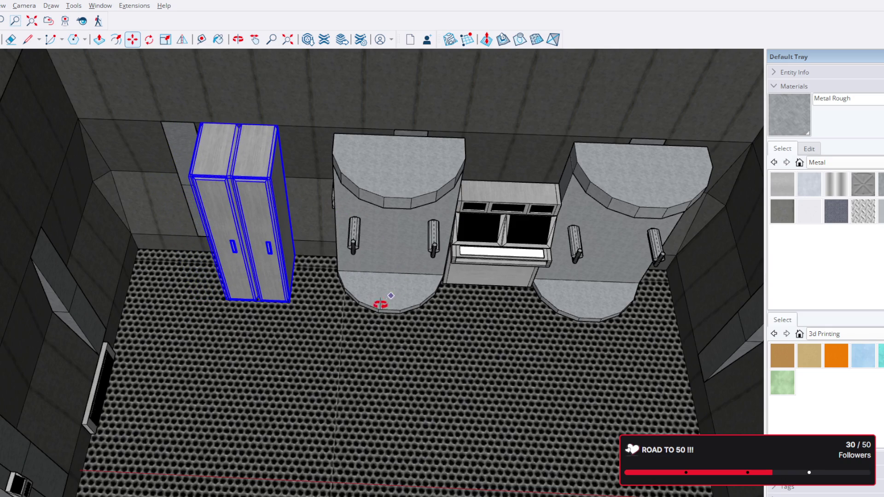
Review the arrangement from above, undo the last change, and frame both tanks and the console
{"action": "middle_click_drag", "start_coordinate": [381, 302], "coordinate": [415, 132]}
{"action": "scroll", "coordinate": [420, 241], "scroll_direction": "down", "scroll_amount": 3}
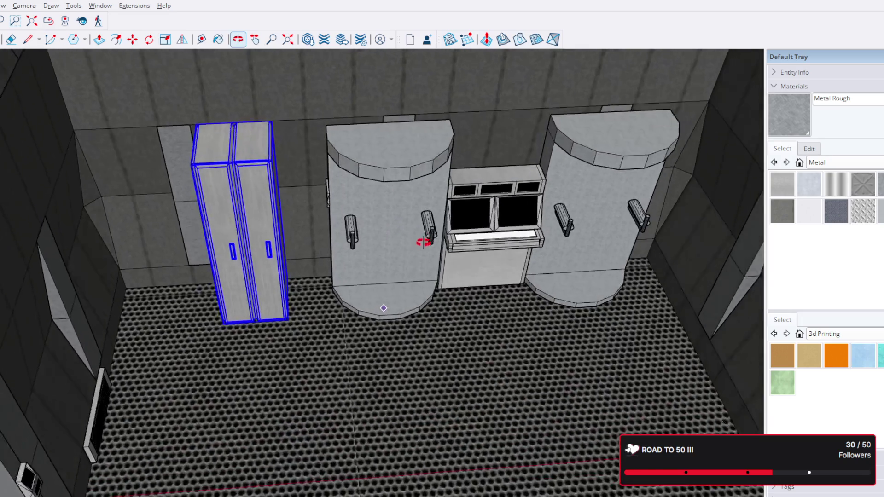
{"action": "middle_click_drag", "start_coordinate": [421, 241], "coordinate": [424, 256]}
{"action": "scroll", "coordinate": [399, 243], "scroll_direction": "down", "scroll_amount": 3}
{"action": "scroll", "coordinate": [286, 213], "scroll_direction": "up", "scroll_amount": 3}
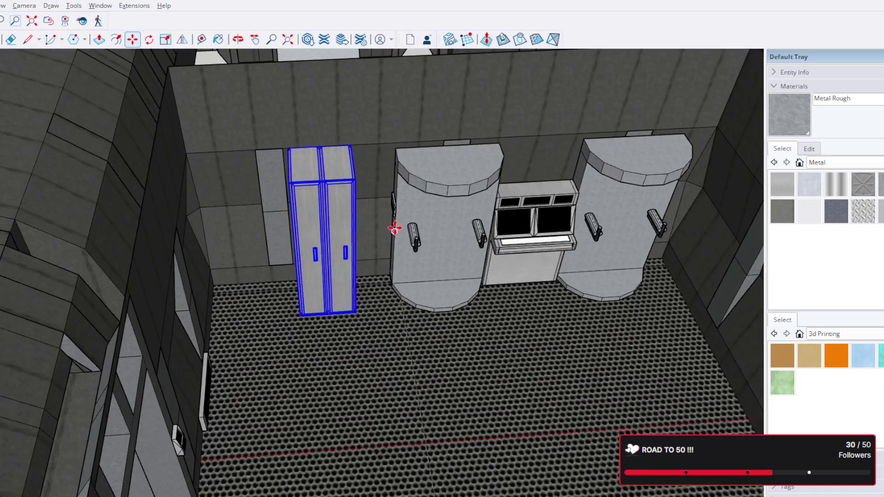
{"action": "key", "text": "ctrl+z"}
{"action": "scroll", "coordinate": [407, 212], "scroll_direction": "up", "scroll_amount": 3}
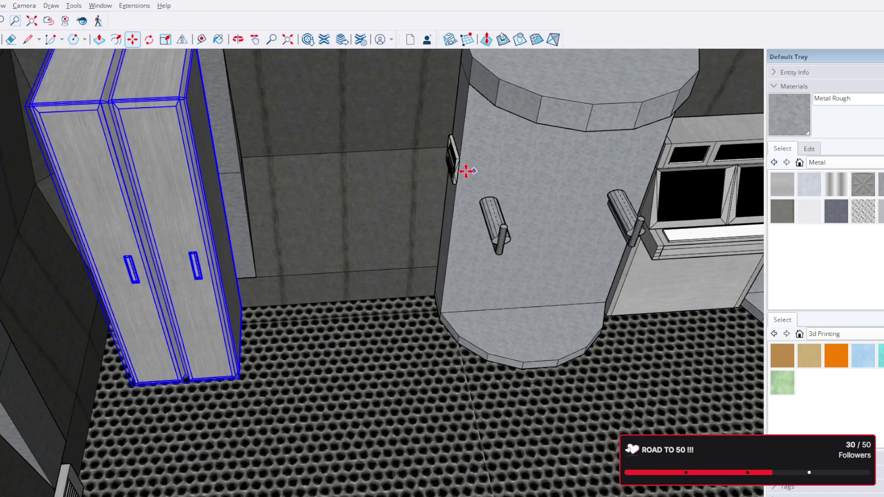
{"action": "scroll", "coordinate": [468, 148], "scroll_direction": "up", "scroll_amount": 3}
{"action": "middle_click_drag", "start_coordinate": [467, 148], "coordinate": [514, 120], "text": "shift"}
{"action": "scroll", "coordinate": [514, 120], "scroll_direction": "down", "scroll_amount": 3}
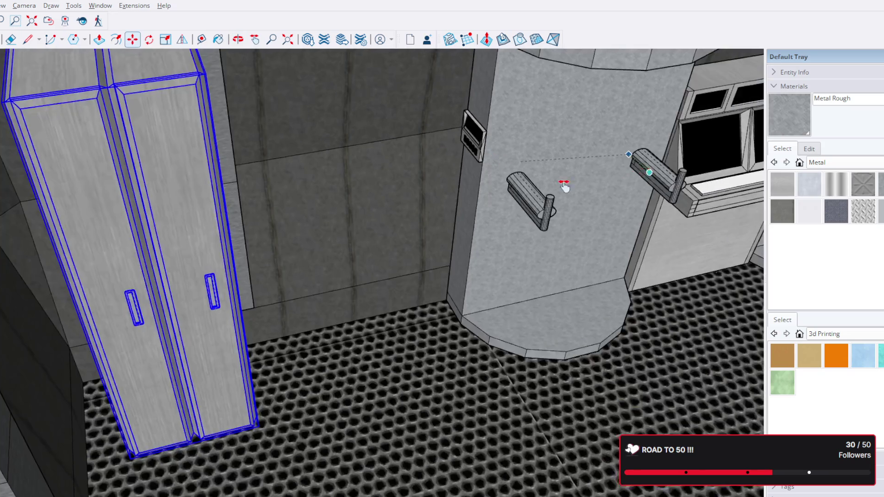
{"action": "scroll", "coordinate": [564, 184], "scroll_direction": "down", "scroll_amount": 3}
{"action": "scroll", "coordinate": [496, 194], "scroll_direction": "up", "scroll_amount": 2}
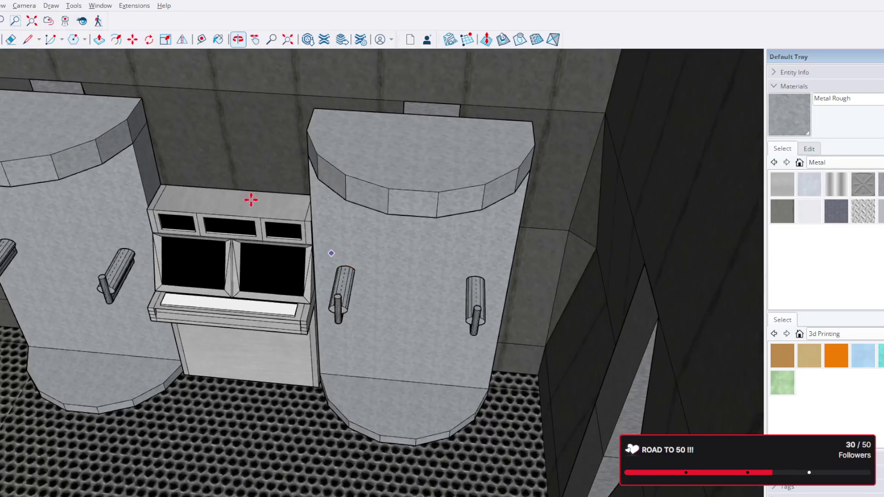
{"action": "middle_click_drag", "start_coordinate": [442, 291], "coordinate": [125, 105]}
{"action": "key", "text": "space"}
Enter the tanks-and-console group, select the right cabinet alone and flip it along its axis
{"action": "left_click", "coordinate": [413, 241]}
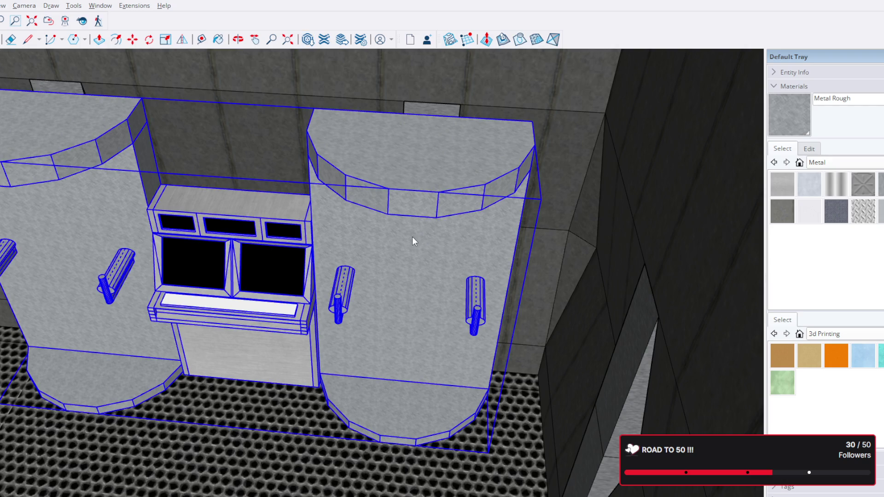
{"action": "double_click", "coordinate": [358, 236]}
{"action": "mouse_move", "coordinate": [361, 230]}
{"action": "middle_mouse_down"}
{"action": "mouse_move", "coordinate": [513, 198]}
{"action": "mouse_move", "coordinate": [463, 221]}
{"action": "middle_mouse_up"}
{"action": "left_click", "coordinate": [462, 220]}
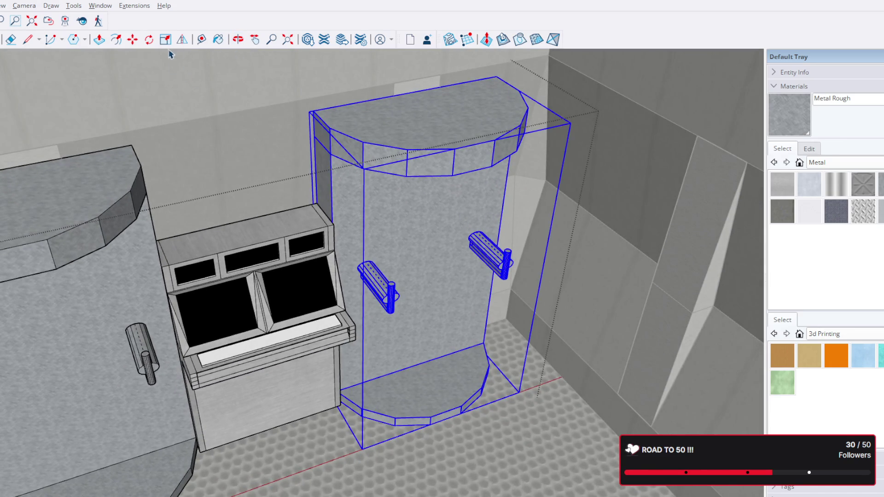
{"action": "left_click", "coordinate": [181, 42]}
{"action": "middle_click_drag", "start_coordinate": [614, 177], "coordinate": [652, 197]}
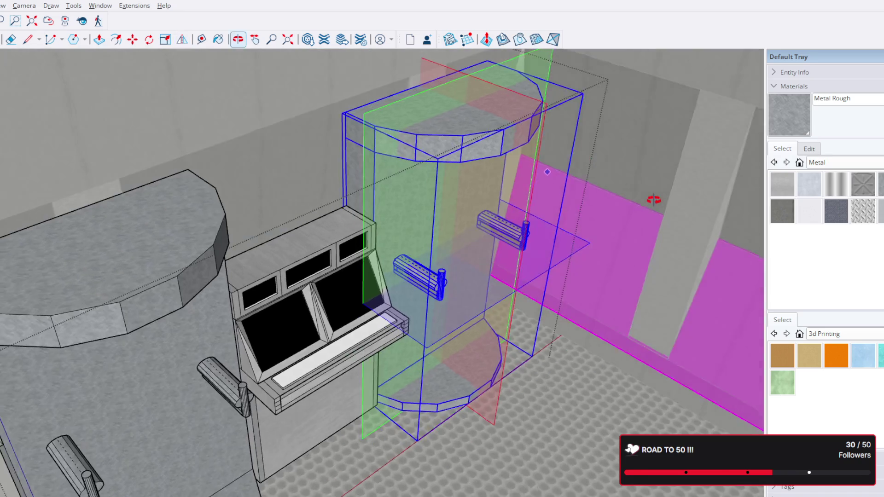
{"action": "middle_click_drag", "start_coordinate": [514, 118], "coordinate": [390, 197]}
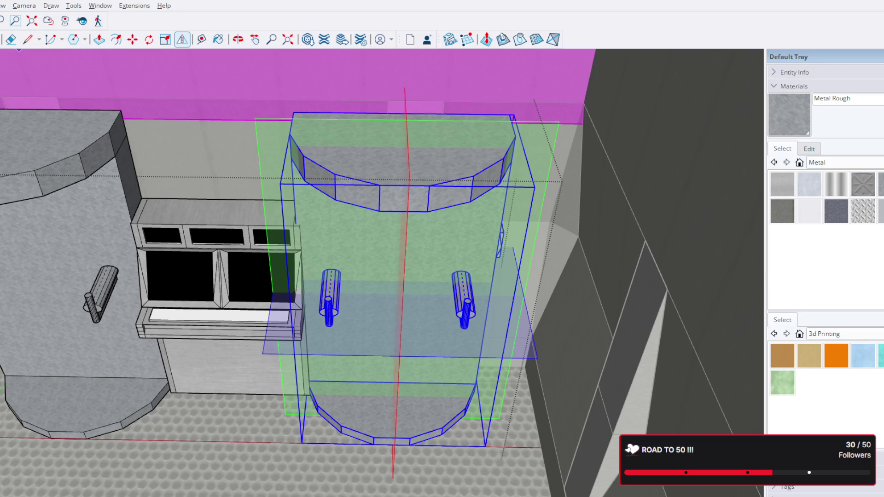
{"action": "mouse_move", "coordinate": [375, 228]}
{"action": "middle_mouse_down"}
{"action": "mouse_move", "coordinate": [487, 208]}
{"action": "mouse_move", "coordinate": [409, 231]}
{"action": "middle_mouse_up"}
Move the flipped cabinet right snug against the console so both cabinets flank it
{"action": "key", "text": "m"}
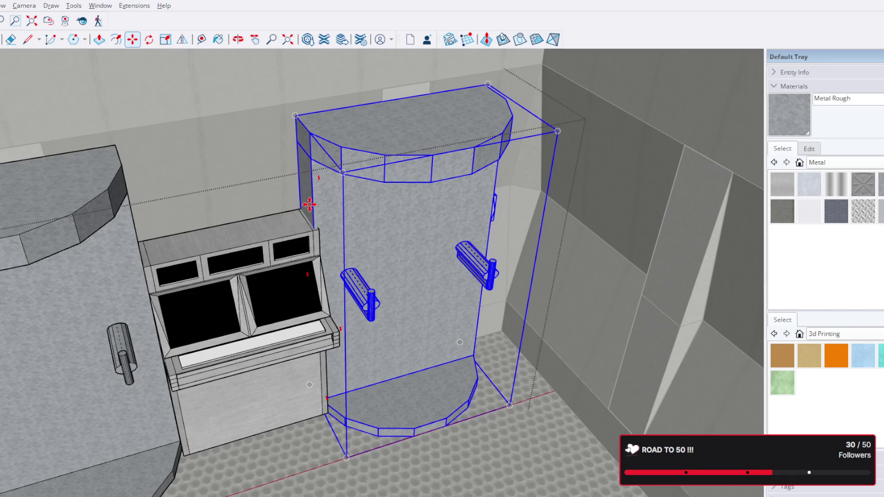
{"action": "left_click_drag", "start_coordinate": [310, 198], "coordinate": [328, 200]}
{"action": "scroll", "coordinate": [315, 375], "scroll_direction": "up", "scroll_amount": 3}
{"action": "scroll", "coordinate": [340, 414], "scroll_direction": "up", "scroll_amount": 3}
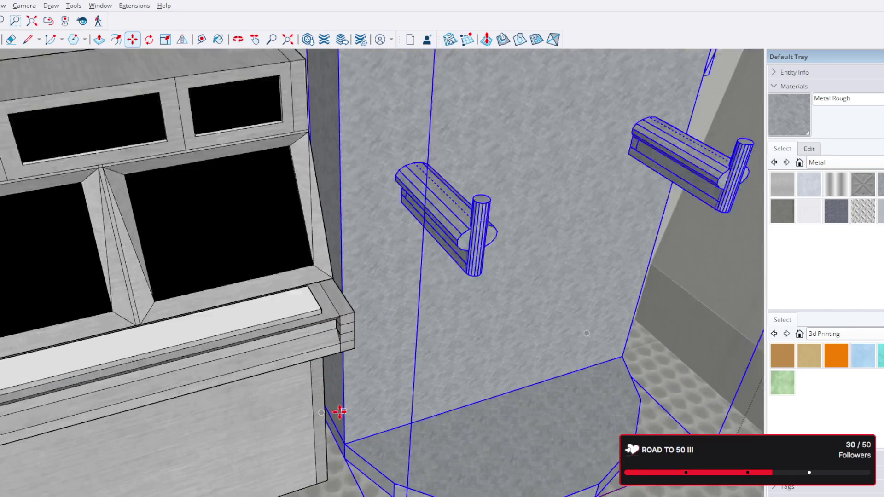
{"action": "scroll", "coordinate": [309, 399], "scroll_direction": "up", "scroll_amount": 3}
{"action": "scroll", "coordinate": [303, 398], "scroll_direction": "up", "scroll_amount": 2}
{"action": "mouse_move", "coordinate": [302, 398]}
{"action": "middle_mouse_down"}
{"action": "mouse_move", "coordinate": [275, 410]}
{"action": "mouse_move", "coordinate": [202, 376]}
{"action": "middle_mouse_up"}
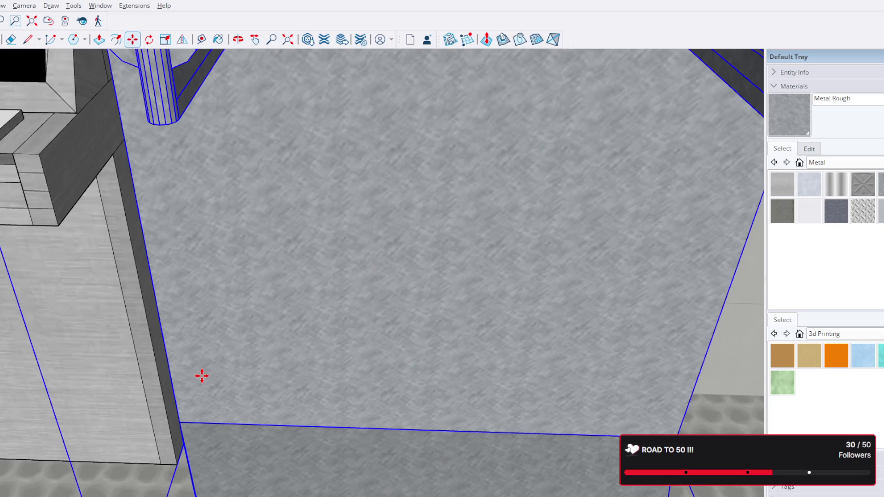
{"action": "middle_click_drag", "start_coordinate": [202, 377], "coordinate": [342, 358]}
{"action": "scroll", "coordinate": [342, 357], "scroll_direction": "down", "scroll_amount": 3}
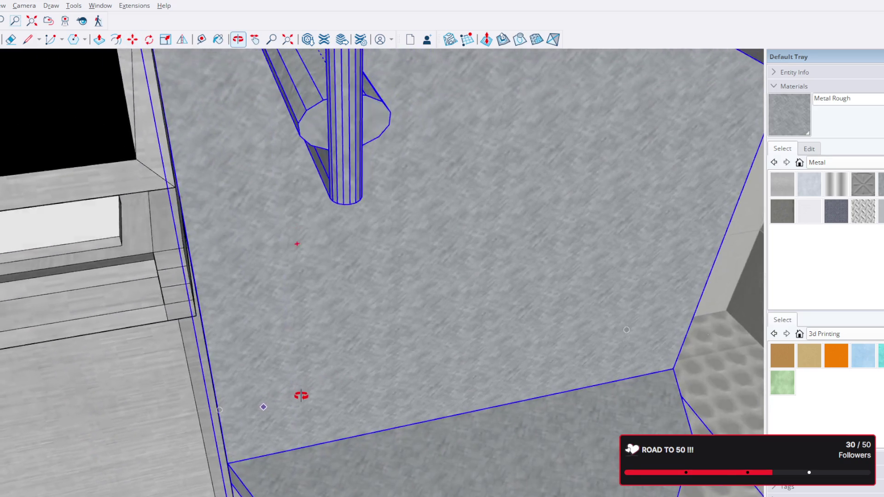
{"action": "scroll", "coordinate": [299, 395], "scroll_direction": "down", "scroll_amount": 3}
{"action": "scroll", "coordinate": [320, 357], "scroll_direction": "down", "scroll_amount": 3}
{"action": "scroll", "coordinate": [354, 344], "scroll_direction": "down", "scroll_amount": 2}
{"action": "mouse_move", "coordinate": [355, 343]}
{"action": "middle_mouse_down"}
{"action": "mouse_move", "coordinate": [292, 336]}
{"action": "mouse_move", "coordinate": [405, 310]}
{"action": "middle_mouse_up"}
{"action": "key", "text": "m"}
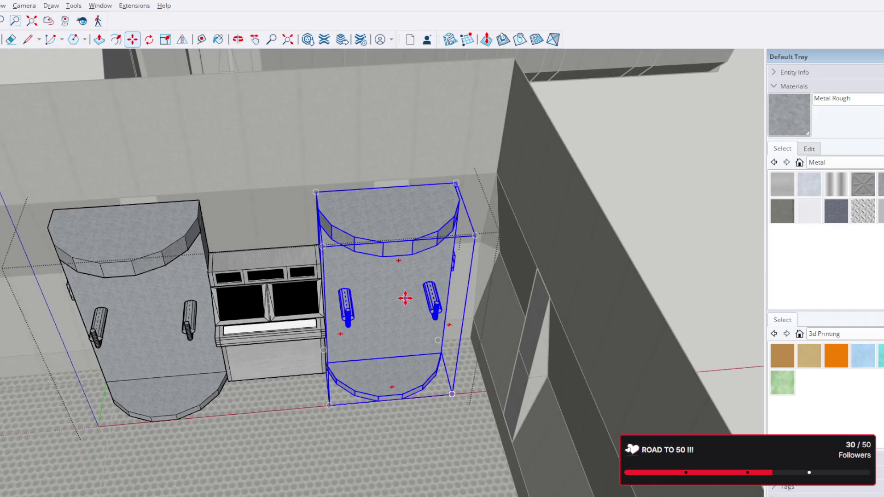
{"action": "key", "text": "space"}
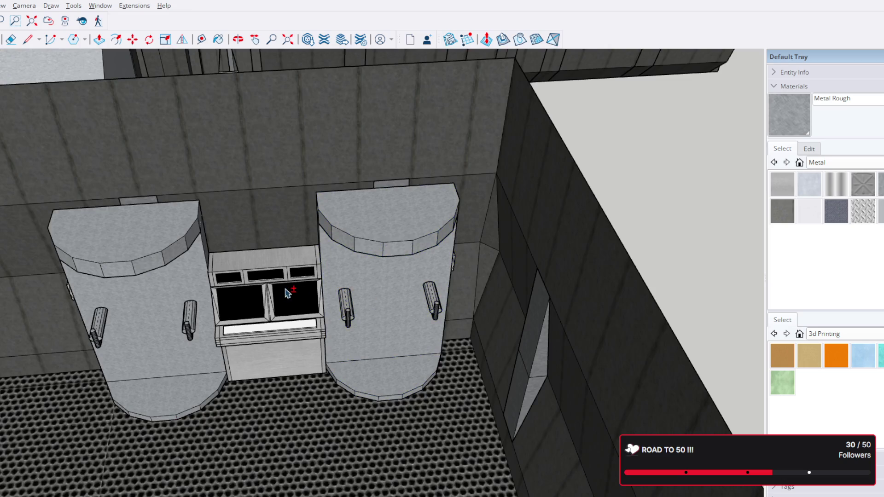
{"action": "middle_click_drag", "start_coordinate": [286, 292], "coordinate": [453, 229]}
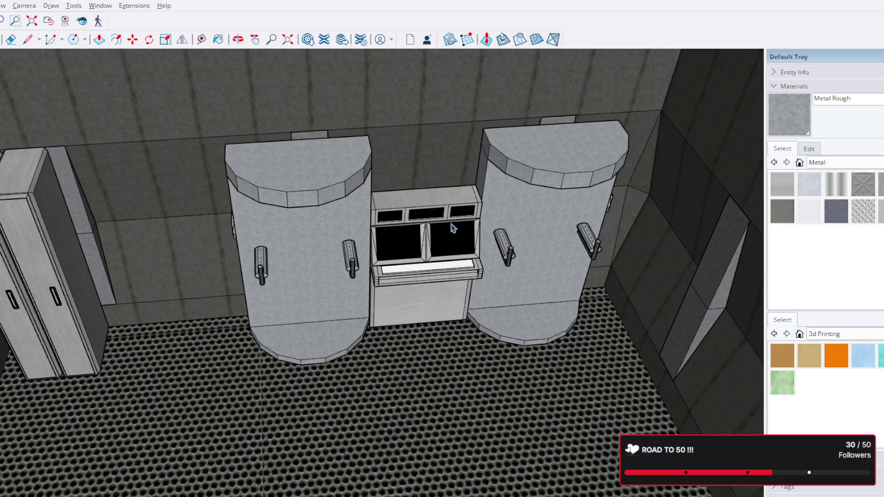
{"action": "mouse_move", "coordinate": [453, 226]}
{"action": "middle_mouse_down"}
{"action": "mouse_move", "coordinate": [267, 283]}
{"action": "mouse_move", "coordinate": [322, 270]}
{"action": "mouse_move", "coordinate": [352, 306]}
{"action": "mouse_move", "coordinate": [170, 279]}
{"action": "mouse_move", "coordinate": [311, 173]}
{"action": "mouse_move", "coordinate": [314, 182]}
{"action": "middle_mouse_up"}
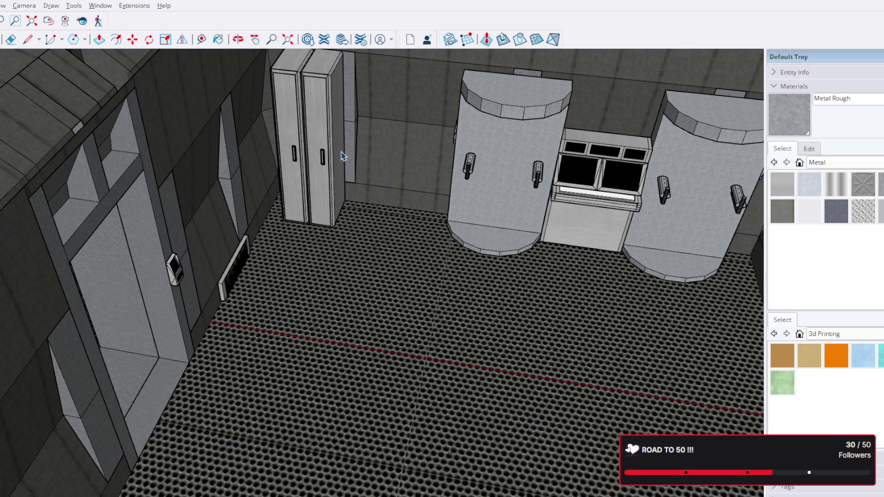
{"action": "middle_click_drag", "start_coordinate": [642, 243], "coordinate": [455, 234], "text": "shift"}
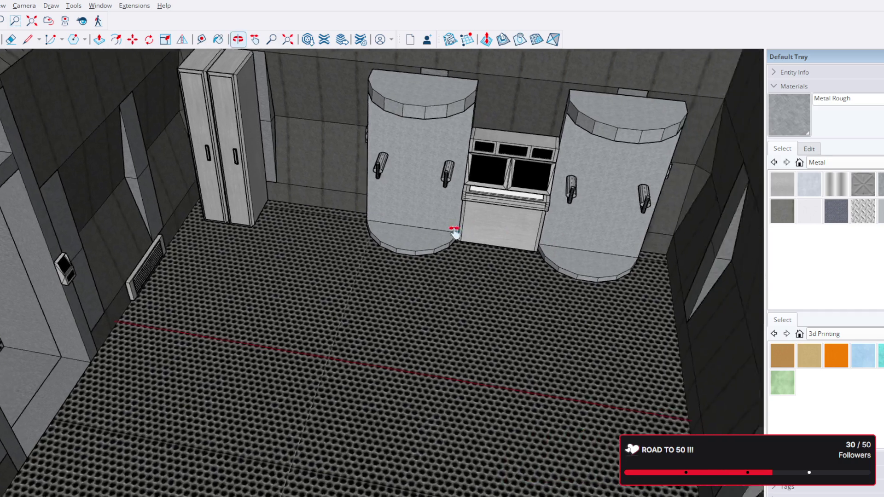
{"action": "scroll", "coordinate": [454, 234], "scroll_direction": "down", "scroll_amount": 2}
{"action": "mouse_move", "coordinate": [369, 217]}
{"action": "middle_mouse_down"}
{"action": "mouse_move", "coordinate": [529, 237]}
{"action": "mouse_move", "coordinate": [616, 203]}
{"action": "mouse_move", "coordinate": [401, 182]}
{"action": "mouse_move", "coordinate": [277, 187]}
{"action": "mouse_move", "coordinate": [477, 134]}
{"action": "mouse_move", "coordinate": [183, 168]}
{"action": "middle_mouse_up"}
{"action": "scroll", "coordinate": [349, 176], "scroll_direction": "up", "scroll_amount": 3}
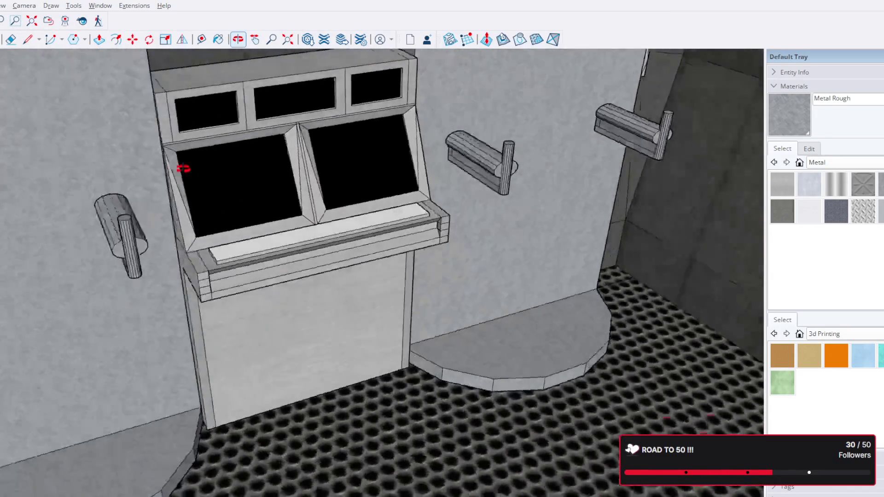
{"action": "scroll", "coordinate": [183, 168], "scroll_direction": "down", "scroll_amount": 3}
{"action": "scroll", "coordinate": [130, 192], "scroll_direction": "down", "scroll_amount": 2}
{"action": "mouse_move", "coordinate": [296, 177]}
{"action": "middle_mouse_down"}
{"action": "mouse_move", "coordinate": [227, 213]}
{"action": "mouse_move", "coordinate": [450, 178]}
{"action": "mouse_move", "coordinate": [256, 227]}
{"action": "middle_mouse_up"}
{"action": "scroll", "coordinate": [256, 228], "scroll_direction": "down", "scroll_amount": 3}
{"action": "mouse_move", "coordinate": [118, 250]}
{"action": "middle_mouse_down", "text": "shift"}
{"action": "mouse_move", "coordinate": [283, 251]}
{"action": "mouse_move", "coordinate": [367, 237]}
{"action": "middle_mouse_up", "text": "shift"}
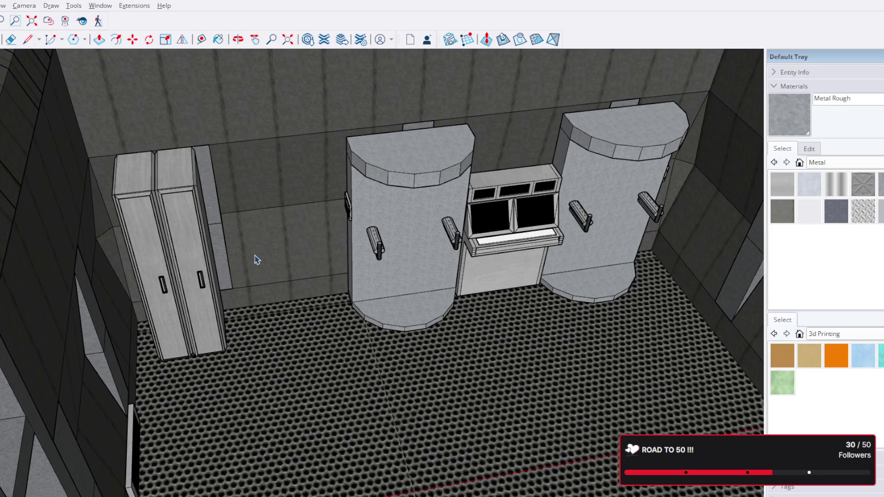
{"action": "left_click", "coordinate": [202, 276]}
Slide the cabinets-and-console group left along the back wall toward the lockers
{"action": "left_click", "coordinate": [504, 239]}
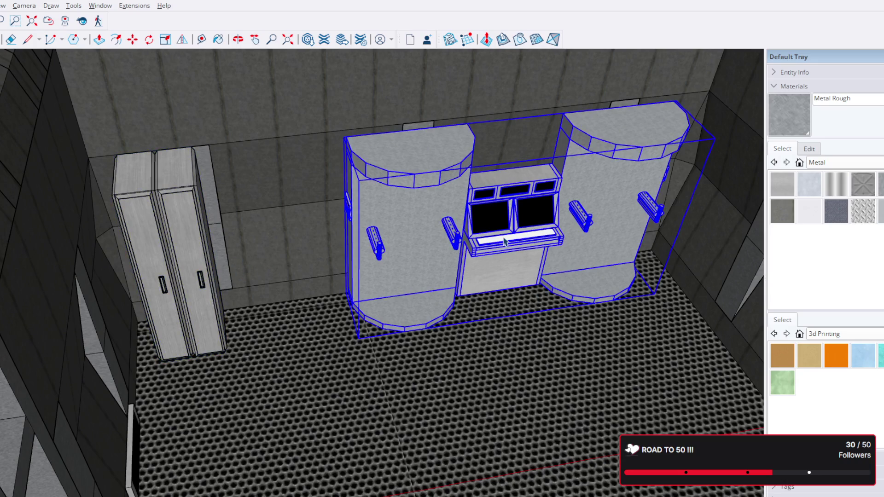
{"action": "key", "text": "m"}
{"action": "left_click_drag", "start_coordinate": [504, 240], "coordinate": [468, 239]}
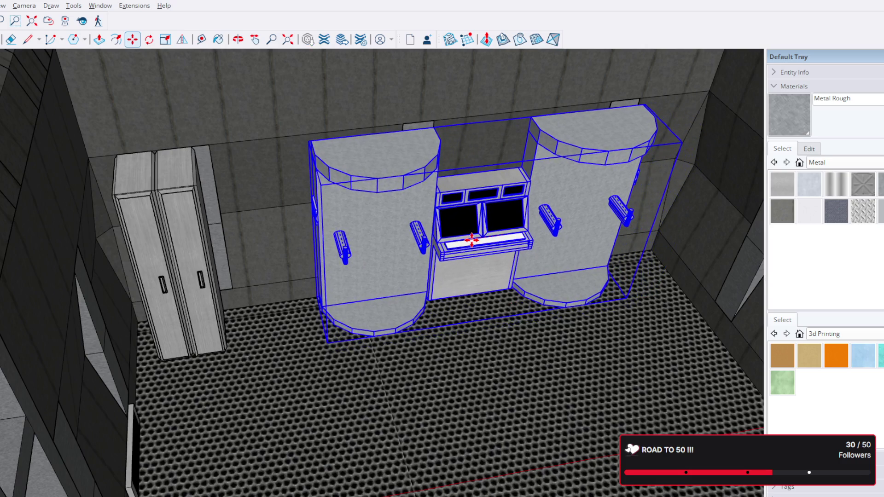
{"action": "middle_click_drag", "start_coordinate": [523, 247], "coordinate": [387, 150]}
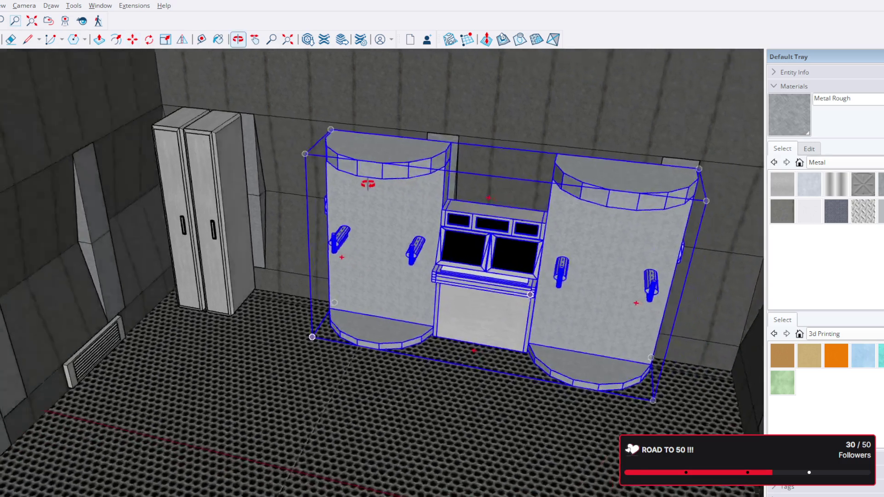
{"action": "scroll", "coordinate": [529, 221], "scroll_direction": "up", "scroll_amount": 10}
{"action": "scroll", "coordinate": [474, 300], "scroll_direction": "down", "scroll_amount": 8}
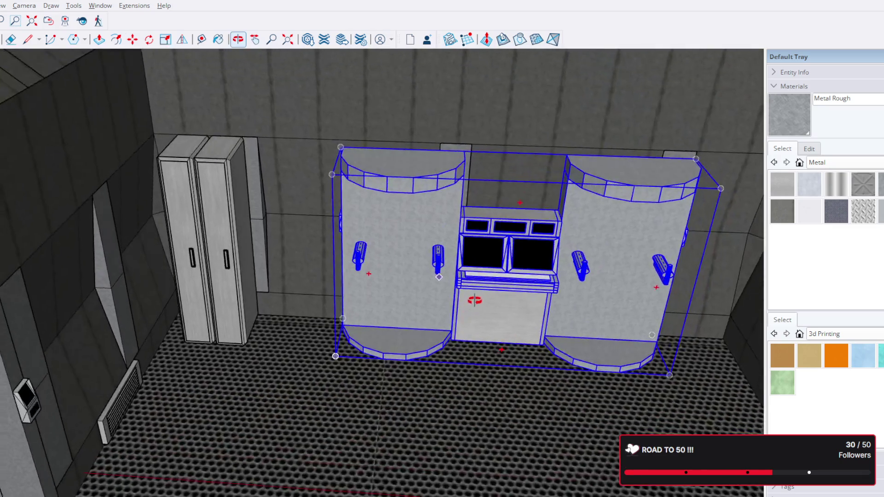
{"action": "scroll", "coordinate": [529, 338], "scroll_direction": "up", "scroll_amount": 3}
{"action": "middle_click_drag", "start_coordinate": [559, 350], "coordinate": [339, 327]}
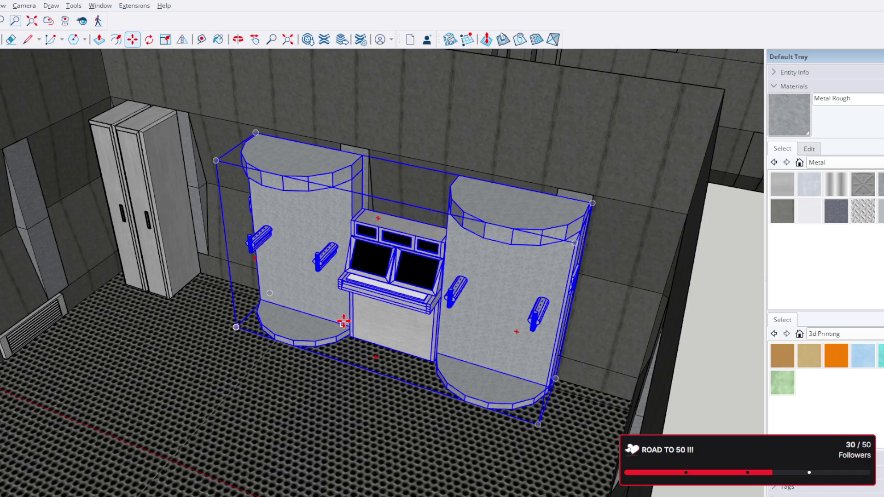
{"action": "scroll", "coordinate": [360, 304], "scroll_direction": "up", "scroll_amount": 3}
Deselect the group and orbit out to a steep view over the whole base
{"action": "mouse_move", "coordinate": [375, 311]}
{"action": "middle_mouse_down"}
{"action": "mouse_move", "coordinate": [334, 252]}
{"action": "mouse_move", "coordinate": [465, 262]}
{"action": "mouse_move", "coordinate": [429, 224]}
{"action": "middle_mouse_up"}
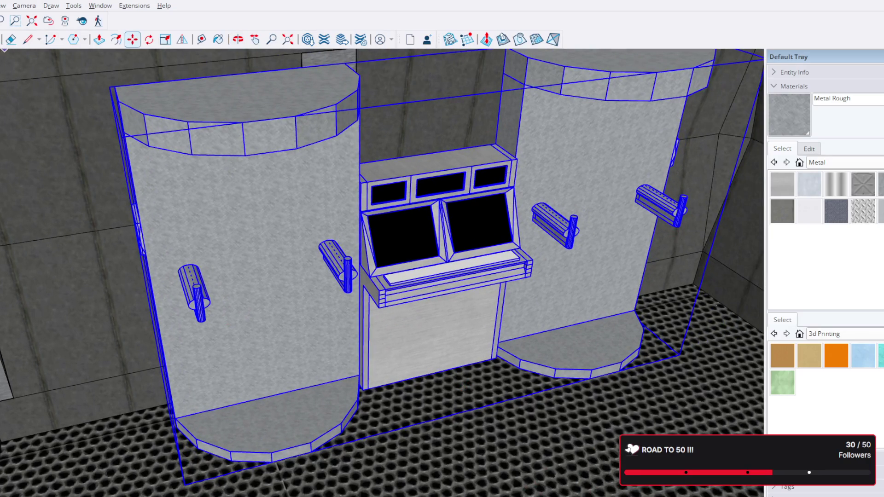
{"action": "scroll", "coordinate": [429, 225], "scroll_direction": "down", "scroll_amount": 4}
{"action": "middle_click_drag", "start_coordinate": [472, 293], "coordinate": [628, 239]}
{"action": "left_click", "coordinate": [600, 242]}
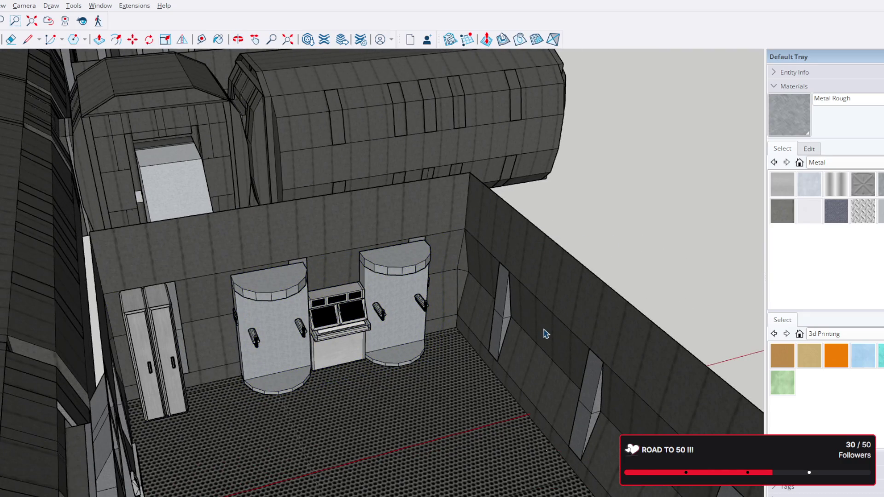
{"action": "scroll", "coordinate": [166, 329], "scroll_direction": "down", "scroll_amount": 5}
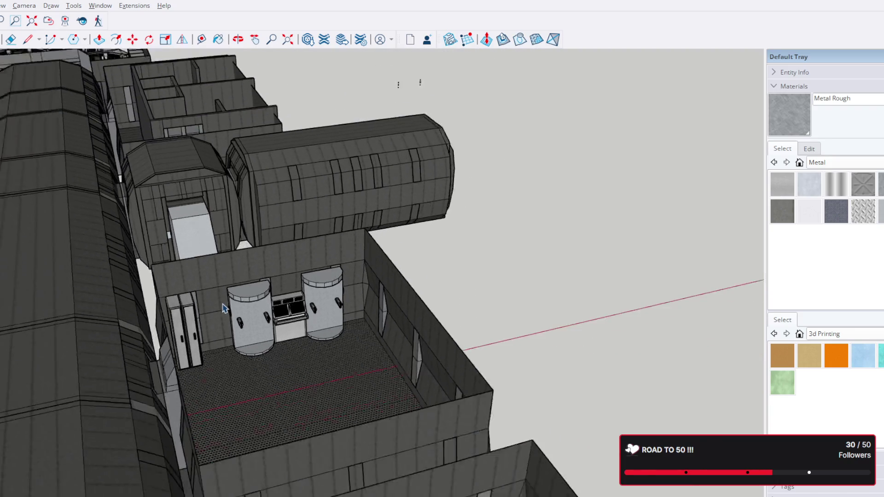
{"action": "scroll", "coordinate": [167, 329], "scroll_direction": "down", "scroll_amount": 3}
{"action": "mouse_move", "coordinate": [320, 416]}
{"action": "middle_mouse_down"}
{"action": "mouse_move", "coordinate": [437, 370]}
{"action": "mouse_move", "coordinate": [513, 271]}
{"action": "middle_mouse_up"}
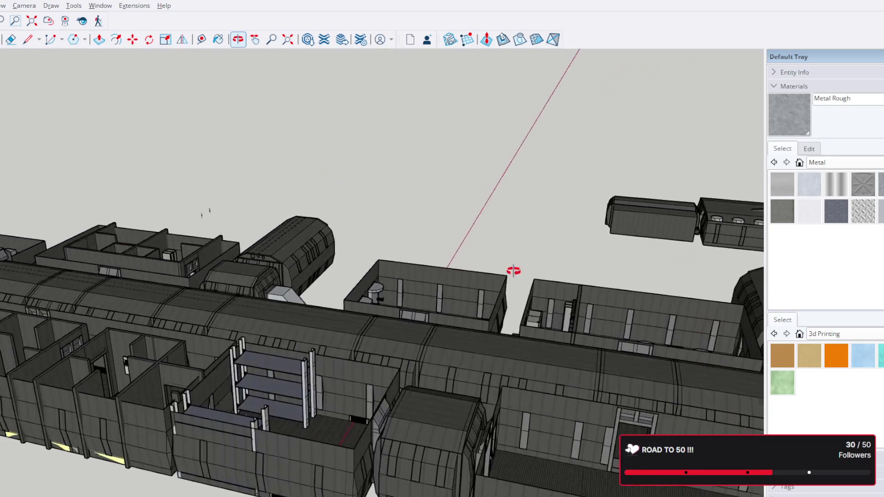
{"action": "scroll", "coordinate": [460, 333], "scroll_direction": "up", "scroll_amount": 3}
{"action": "mouse_move", "coordinate": [504, 378]}
{"action": "middle_mouse_down"}
{"action": "mouse_move", "coordinate": [454, 242]}
{"action": "mouse_move", "coordinate": [300, 331]}
{"action": "mouse_move", "coordinate": [154, 336]}
{"action": "mouse_move", "coordinate": [92, 305]}
{"action": "mouse_move", "coordinate": [35, 320]}
{"action": "middle_mouse_up"}
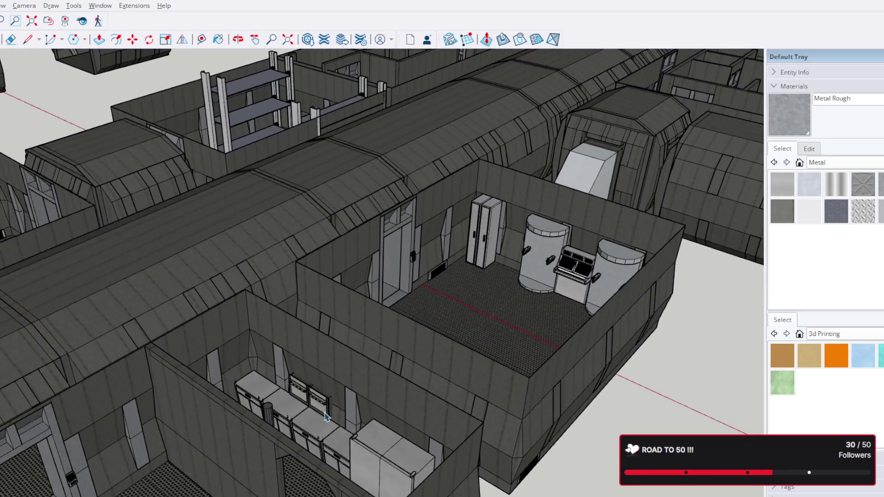
{"action": "scroll", "coordinate": [365, 373], "scroll_direction": "up", "scroll_amount": 5}
{"action": "scroll", "coordinate": [365, 372], "scroll_direction": "up", "scroll_amount": 2}
Open the counter cabinet briefly, exit the nested group and orbit closer to the corner cabinet
{"action": "middle_click_drag", "start_coordinate": [364, 373], "coordinate": [429, 382]}
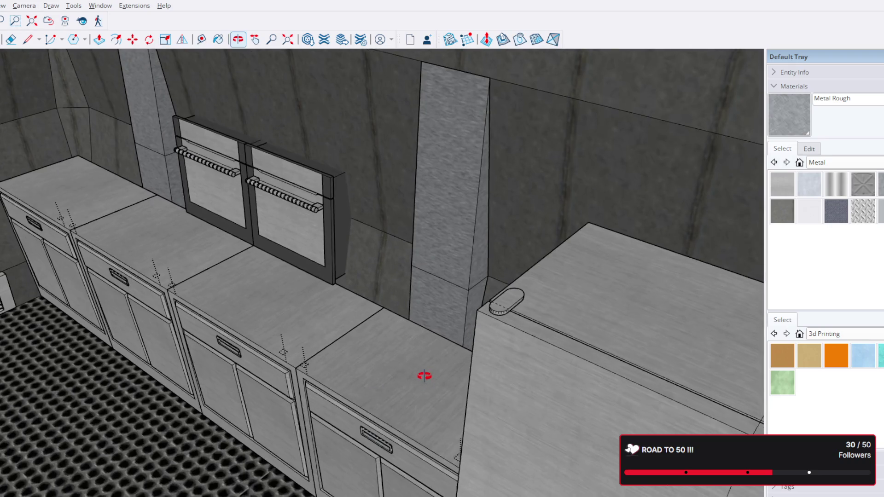
{"action": "scroll", "coordinate": [420, 372], "scroll_direction": "up", "scroll_amount": 3}
{"action": "scroll", "coordinate": [303, 362], "scroll_direction": "up", "scroll_amount": 2}
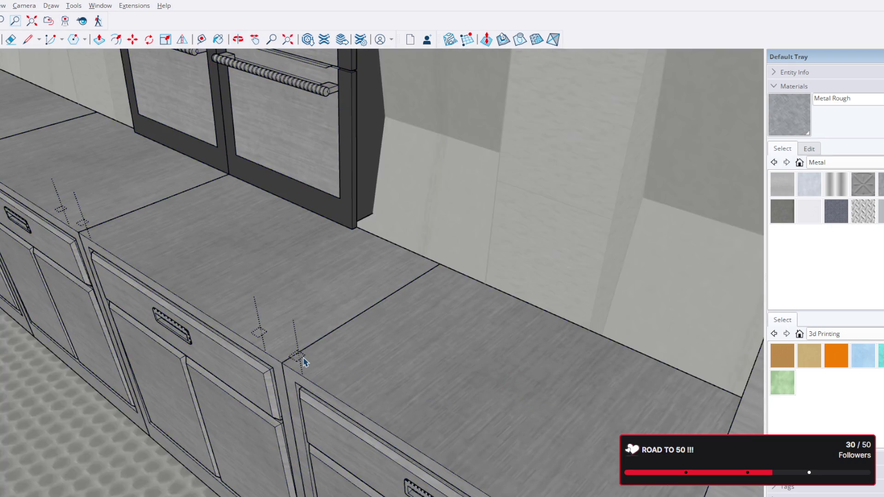
{"action": "left_click", "coordinate": [303, 362]}
{"action": "double_click", "coordinate": [304, 362]}
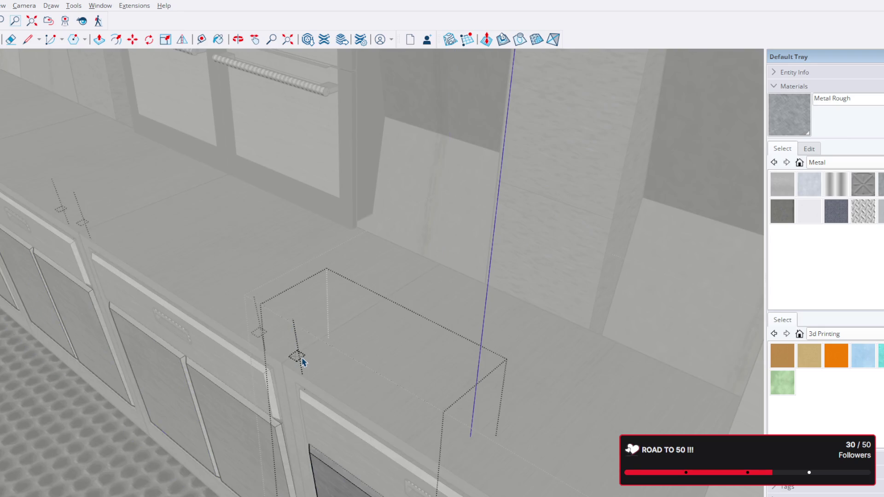
{"action": "key", "text": "Escape"}
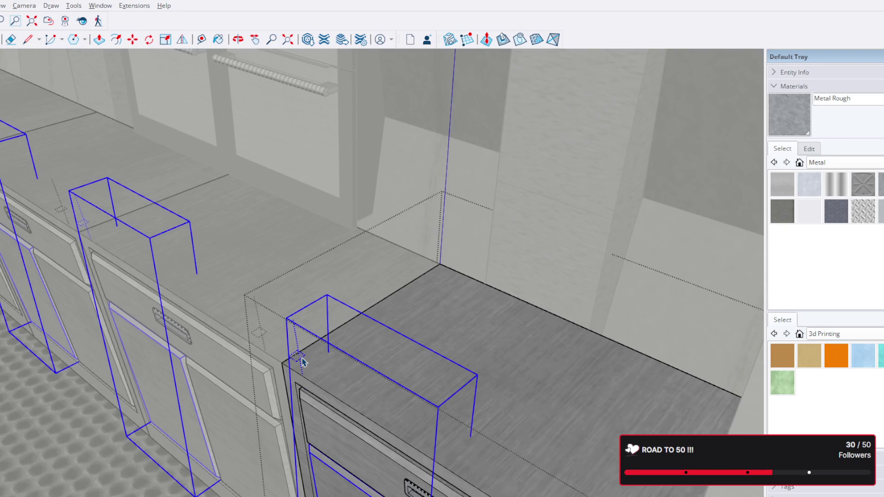
{"action": "middle_click_drag", "start_coordinate": [338, 339], "coordinate": [319, 269]}
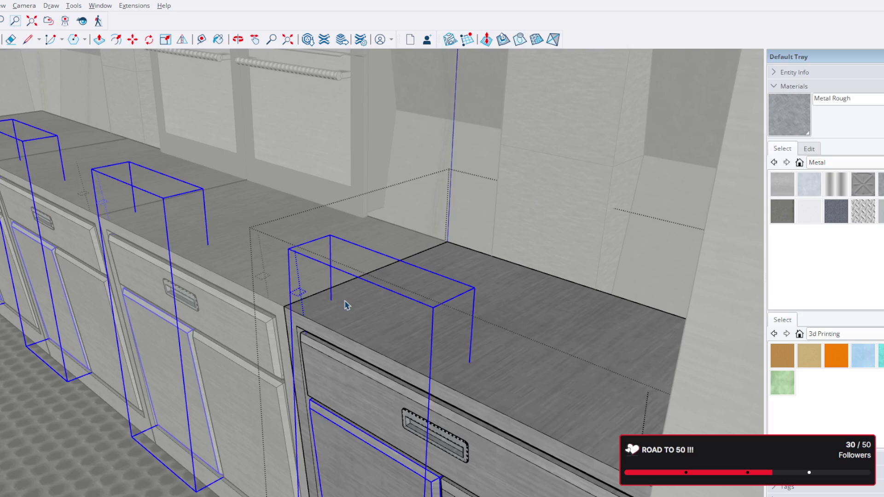
Open the corner cabinet group, step into its countertop group and back out to the cabinet level
{"action": "double_click", "coordinate": [301, 298]}
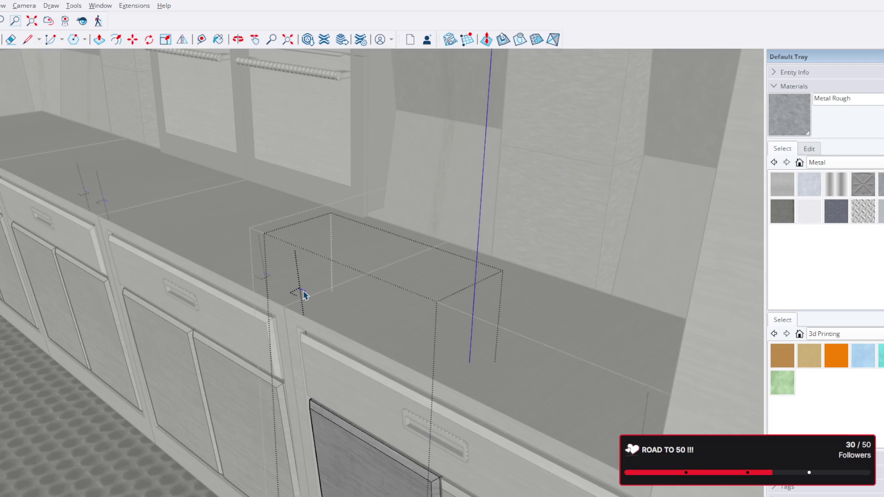
{"action": "double_click", "coordinate": [301, 290]}
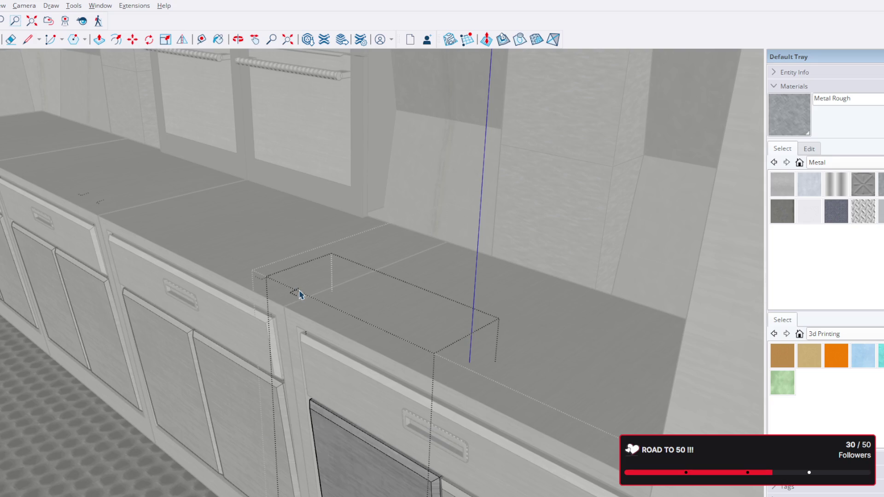
{"action": "key", "text": "Escape"}
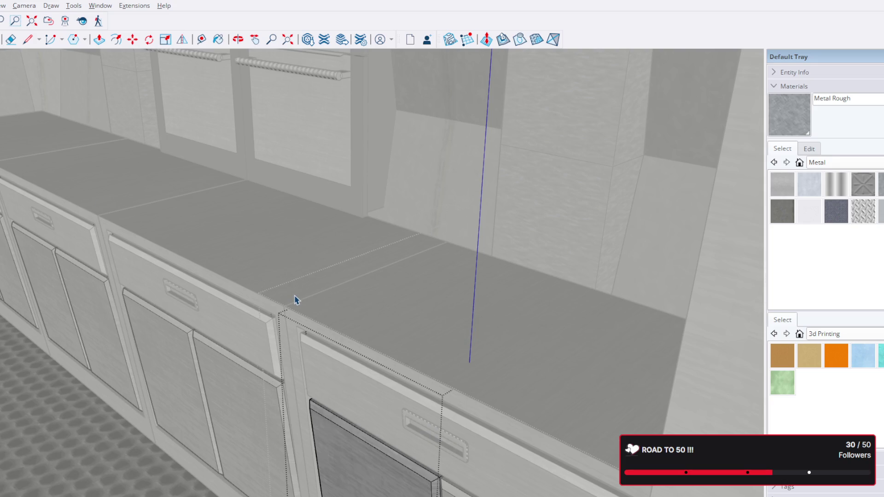
{"action": "middle_click_drag", "start_coordinate": [241, 272], "coordinate": [388, 293]}
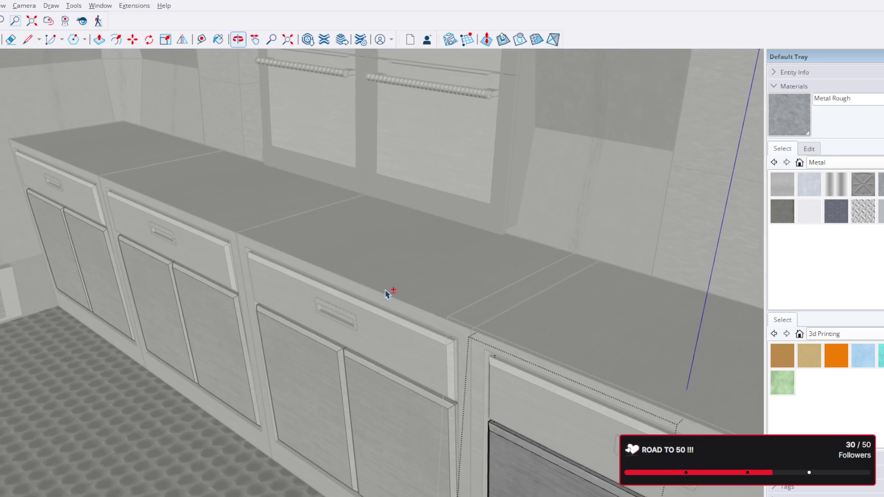
Orbit to face the ovens above the counters and select the right oven copy
{"action": "mouse_move", "coordinate": [500, 407]}
{"action": "middle_mouse_down"}
{"action": "mouse_move", "coordinate": [332, 312]}
{"action": "mouse_move", "coordinate": [332, 300]}
{"action": "mouse_move", "coordinate": [369, 257]}
{"action": "mouse_move", "coordinate": [434, 327]}
{"action": "middle_mouse_up"}
{"action": "scroll", "coordinate": [307, 291], "scroll_direction": "up", "scroll_amount": 3}
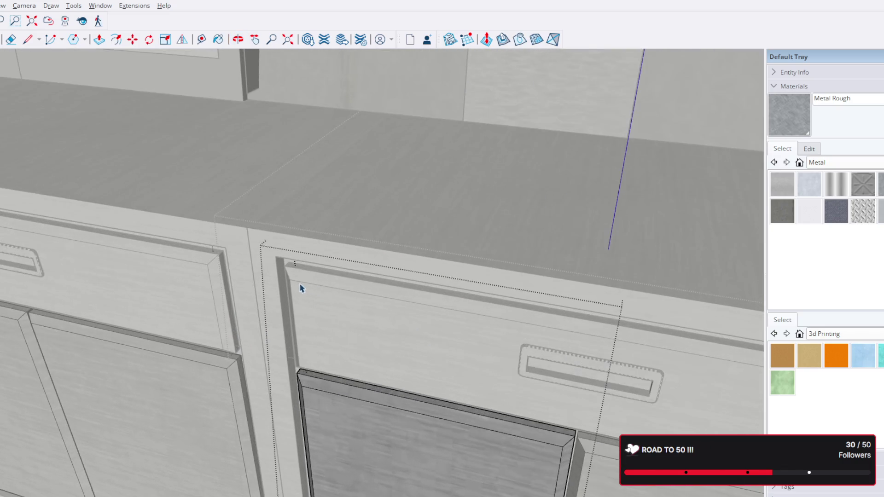
{"action": "scroll", "coordinate": [297, 273], "scroll_direction": "up", "scroll_amount": 2}
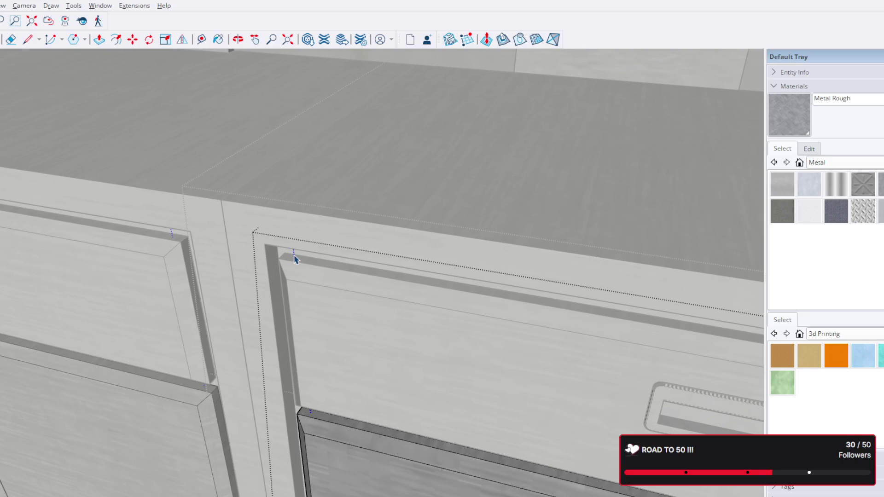
{"action": "scroll", "coordinate": [297, 261], "scroll_direction": "down", "scroll_amount": 3}
{"action": "scroll", "coordinate": [317, 264], "scroll_direction": "down", "scroll_amount": 3}
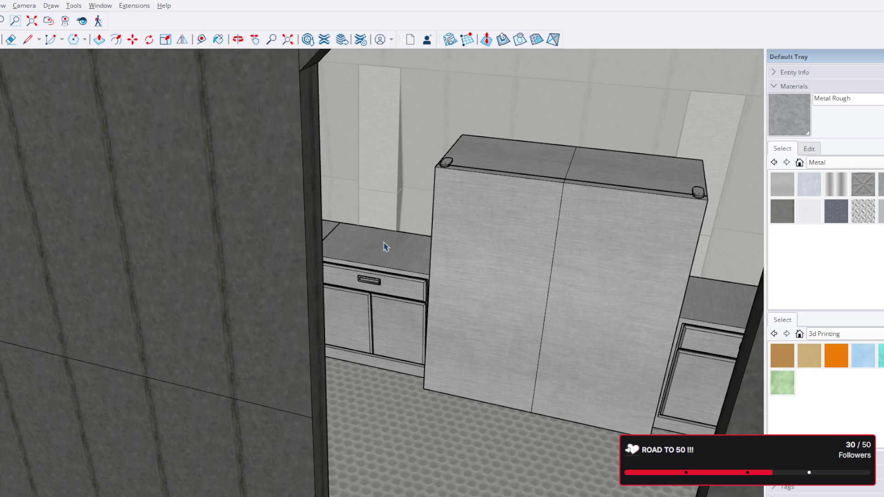
{"action": "middle_click_drag", "start_coordinate": [380, 249], "coordinate": [344, 373]}
{"action": "mouse_move", "coordinate": [229, 340]}
{"action": "middle_mouse_down"}
{"action": "mouse_move", "coordinate": [311, 367]}
{"action": "mouse_move", "coordinate": [345, 328]}
{"action": "mouse_move", "coordinate": [404, 306]}
{"action": "mouse_move", "coordinate": [374, 305]}
{"action": "middle_mouse_up"}
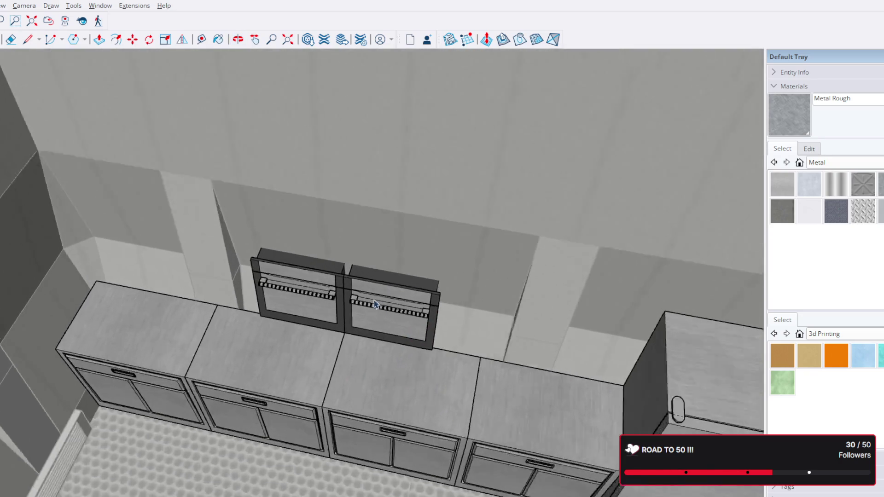
{"action": "scroll", "coordinate": [374, 304], "scroll_direction": "up", "scroll_amount": 3}
{"action": "scroll", "coordinate": [388, 304], "scroll_direction": "up", "scroll_amount": 2}
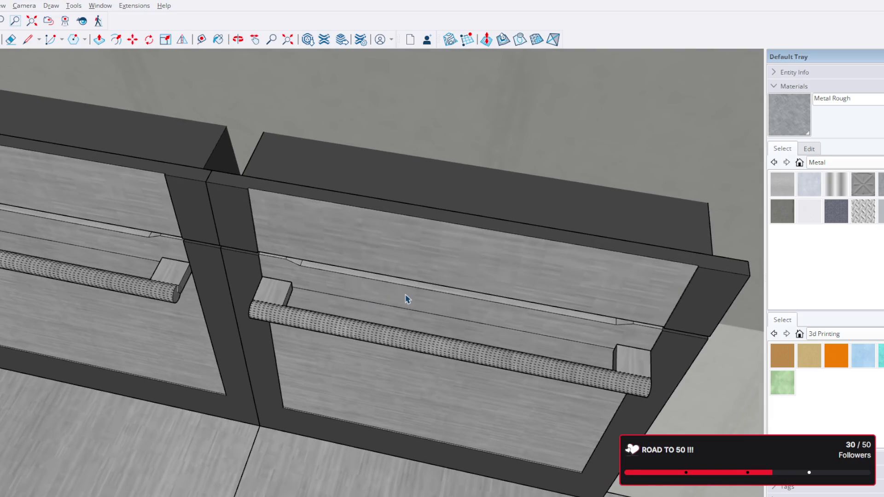
{"action": "left_click", "coordinate": [399, 300]}
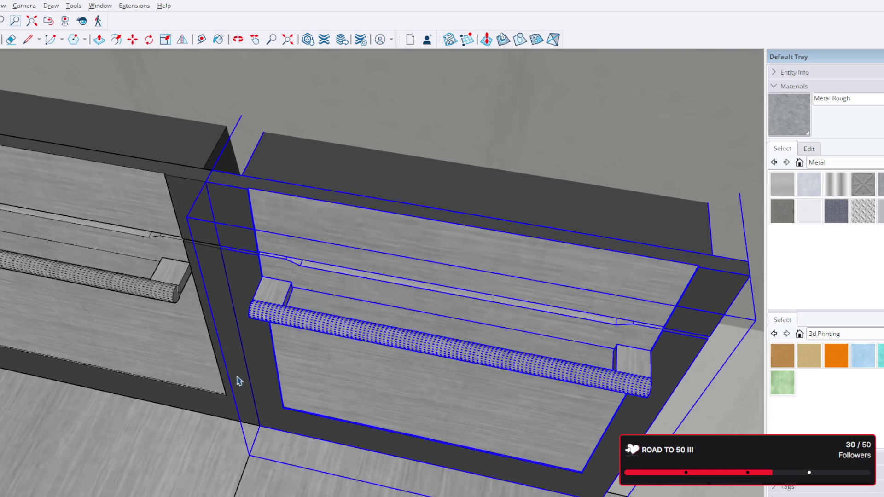
Compare the two ovens from an angle, then delete the duplicate right oven
{"action": "middle_click_drag", "start_coordinate": [237, 381], "coordinate": [404, 306]}
{"action": "scroll", "coordinate": [306, 345], "scroll_direction": "down", "scroll_amount": 3}
{"action": "mouse_move", "coordinate": [306, 346]}
{"action": "middle_mouse_down"}
{"action": "mouse_move", "coordinate": [450, 280]}
{"action": "mouse_move", "coordinate": [427, 286]}
{"action": "mouse_move", "coordinate": [431, 347]}
{"action": "mouse_move", "coordinate": [306, 205]}
{"action": "mouse_move", "coordinate": [316, 285]}
{"action": "mouse_move", "coordinate": [474, 296]}
{"action": "mouse_move", "coordinate": [532, 320]}
{"action": "mouse_move", "coordinate": [641, 340]}
{"action": "middle_mouse_up"}
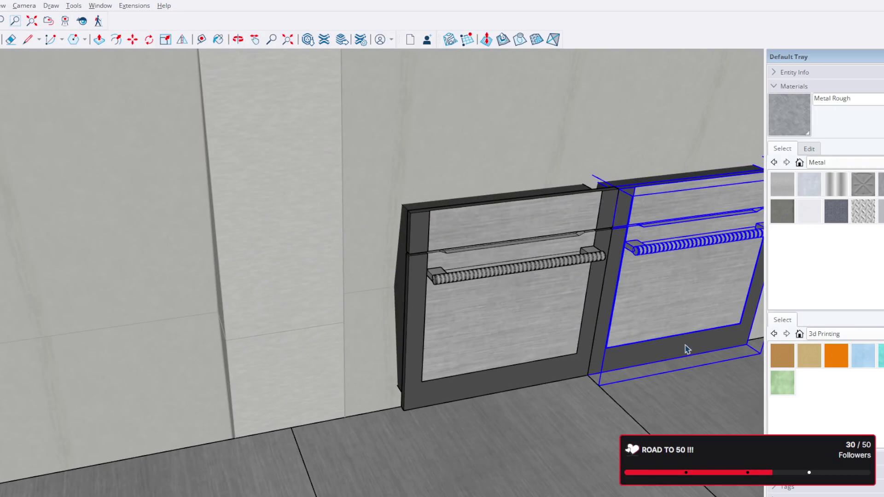
{"action": "mouse_move", "coordinate": [702, 346]}
{"action": "middle_mouse_down"}
{"action": "mouse_move", "coordinate": [497, 331]}
{"action": "mouse_move", "coordinate": [535, 332]}
{"action": "mouse_move", "coordinate": [489, 338]}
{"action": "mouse_move", "coordinate": [481, 360]}
{"action": "middle_mouse_up"}
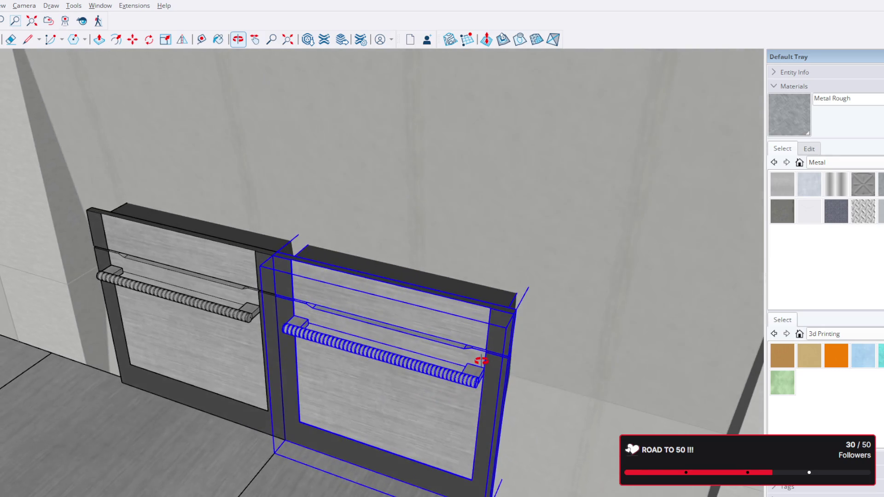
{"action": "key", "text": "space"}
{"action": "key", "text": "Delete"}
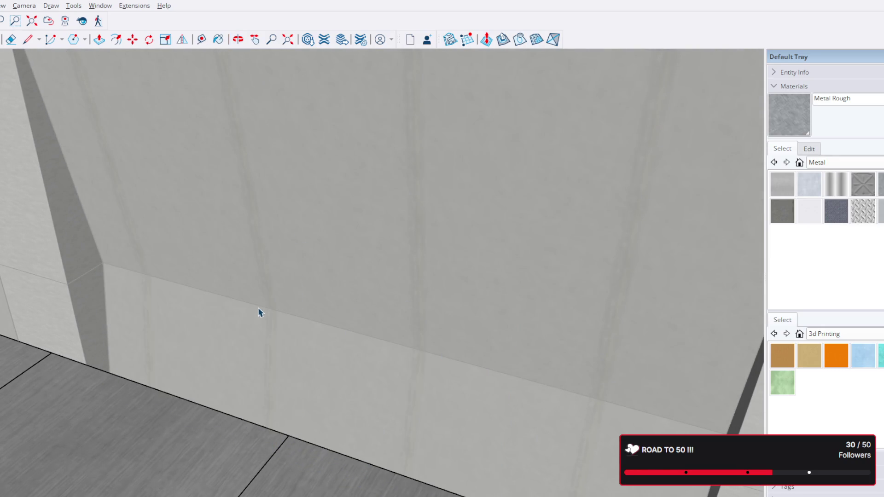
{"action": "scroll", "coordinate": [259, 312], "scroll_direction": "down", "scroll_amount": 5}
Orbit down over the cabinet row and try selecting cabinets within it
{"action": "mouse_move", "coordinate": [276, 310]}
{"action": "middle_mouse_down"}
{"action": "mouse_move", "coordinate": [356, 380]}
{"action": "mouse_move", "coordinate": [477, 355]}
{"action": "middle_mouse_up"}
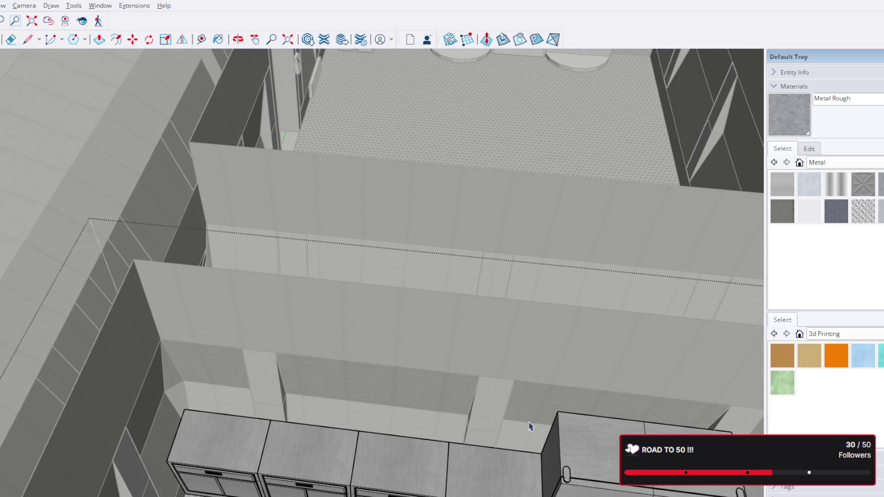
{"action": "middle_click_drag", "start_coordinate": [530, 426], "coordinate": [468, 270]}
{"action": "scroll", "coordinate": [536, 325], "scroll_direction": "up", "scroll_amount": 2}
{"action": "scroll", "coordinate": [449, 340], "scroll_direction": "up", "scroll_amount": 3}
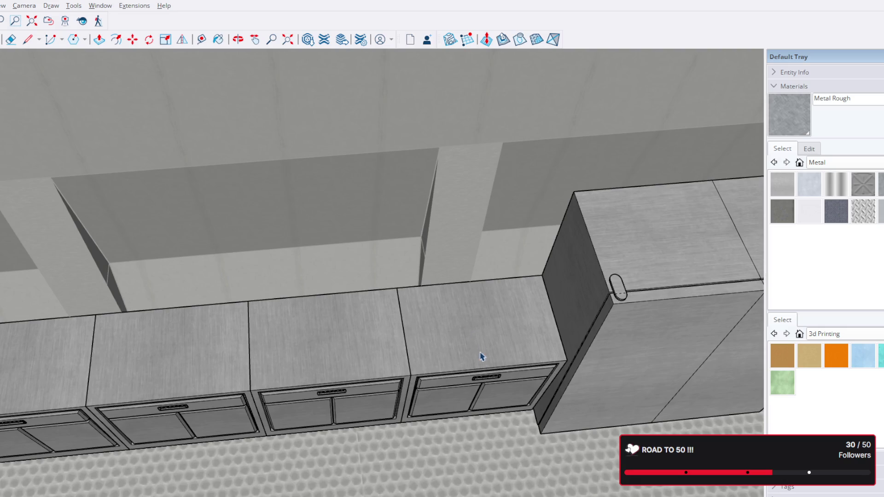
{"action": "scroll", "coordinate": [481, 357], "scroll_direction": "up", "scroll_amount": 3}
{"action": "scroll", "coordinate": [528, 410], "scroll_direction": "up", "scroll_amount": 2}
{"action": "scroll", "coordinate": [543, 352], "scroll_direction": "down", "scroll_amount": 4}
{"action": "scroll", "coordinate": [553, 405], "scroll_direction": "up", "scroll_amount": 2}
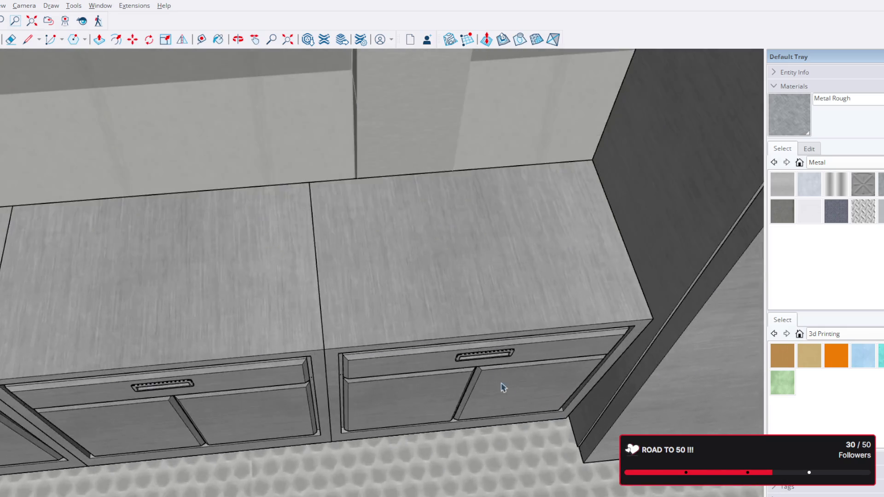
{"action": "scroll", "coordinate": [484, 366], "scroll_direction": "up", "scroll_amount": 3}
{"action": "scroll", "coordinate": [477, 350], "scroll_direction": "up", "scroll_amount": 2}
{"action": "mouse_move", "coordinate": [478, 352]}
{"action": "middle_mouse_down"}
{"action": "mouse_move", "coordinate": [470, 296]}
{"action": "mouse_move", "coordinate": [446, 433]}
{"action": "middle_mouse_up"}
{"action": "scroll", "coordinate": [459, 308], "scroll_direction": "down", "scroll_amount": 3}
{"action": "scroll", "coordinate": [453, 320], "scroll_direction": "up", "scroll_amount": 3}
{"action": "scroll", "coordinate": [456, 316], "scroll_direction": "up", "scroll_amount": 3}
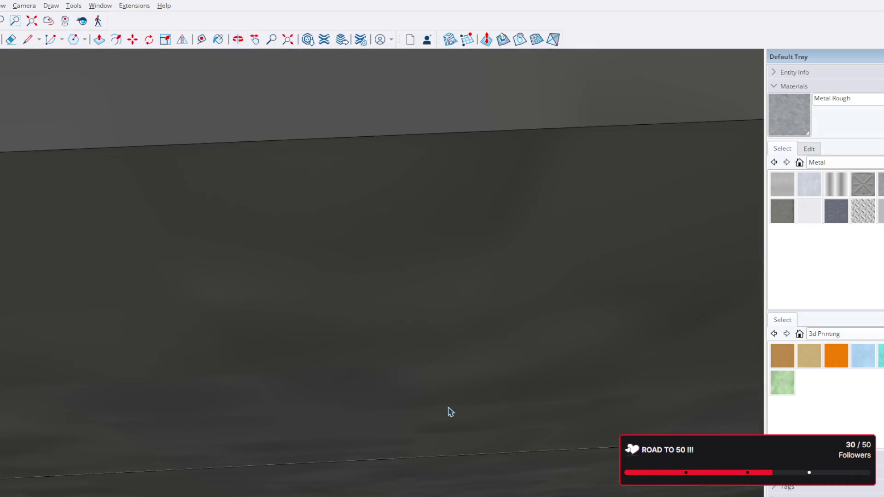
{"action": "scroll", "coordinate": [449, 412], "scroll_direction": "down", "scroll_amount": 3}
{"action": "scroll", "coordinate": [452, 410], "scroll_direction": "down", "scroll_amount": 3}
{"action": "mouse_move", "coordinate": [456, 402]}
{"action": "middle_mouse_down"}
{"action": "mouse_move", "coordinate": [513, 321]}
{"action": "mouse_move", "coordinate": [381, 322]}
{"action": "mouse_move", "coordinate": [387, 258]}
{"action": "mouse_move", "coordinate": [173, 250]}
{"action": "mouse_move", "coordinate": [204, 246]}
{"action": "middle_mouse_up"}
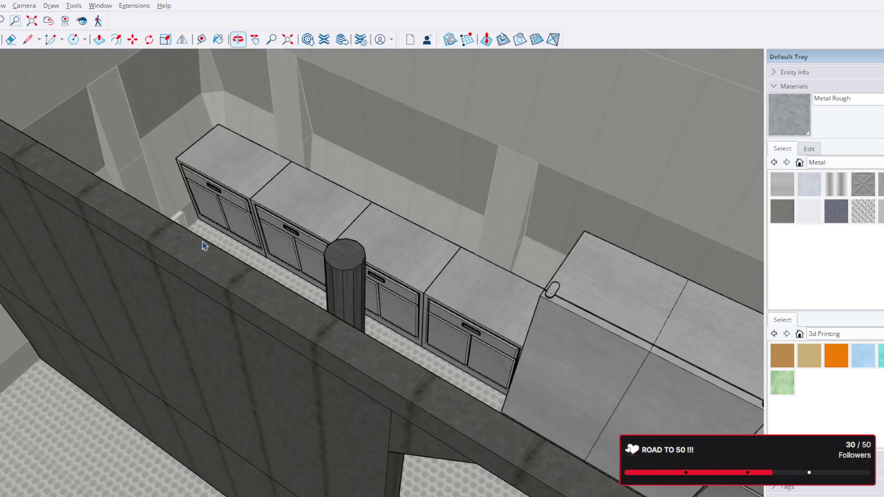
{"action": "scroll", "coordinate": [204, 246], "scroll_direction": "up", "scroll_amount": 3}
{"action": "scroll", "coordinate": [223, 191], "scroll_direction": "up", "scroll_amount": 2}
{"action": "scroll", "coordinate": [357, 201], "scroll_direction": "up", "scroll_amount": 2}
{"action": "left_click", "coordinate": [364, 209]}
{"action": "scroll", "coordinate": [442, 198], "scroll_direction": "down", "scroll_amount": 1}
{"action": "scroll", "coordinate": [409, 205], "scroll_direction": "down", "scroll_amount": 1}
{"action": "left_click", "coordinate": [552, 217]}
{"action": "scroll", "coordinate": [552, 218], "scroll_direction": "up", "scroll_amount": 3}
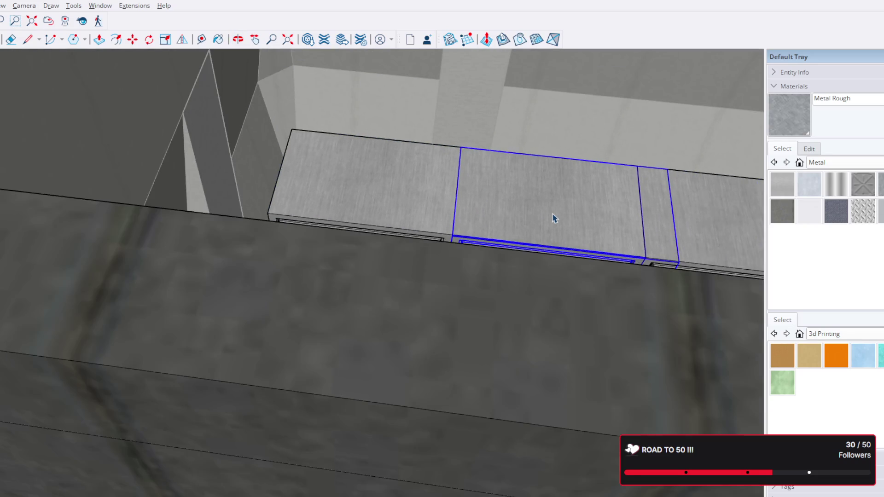
{"action": "scroll", "coordinate": [445, 315], "scroll_direction": "down", "scroll_amount": 3}
{"action": "scroll", "coordinate": [325, 295], "scroll_direction": "up", "scroll_amount": 1}
Select the leftmost cabinet for moving, then close the group edit and clear the selection
{"action": "middle_click_drag", "start_coordinate": [246, 273], "coordinate": [331, 272]}
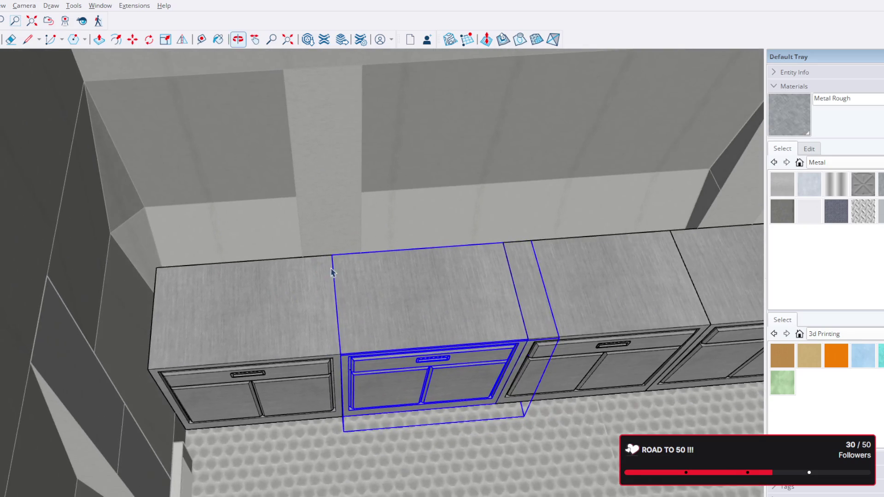
{"action": "left_click", "coordinate": [296, 281]}
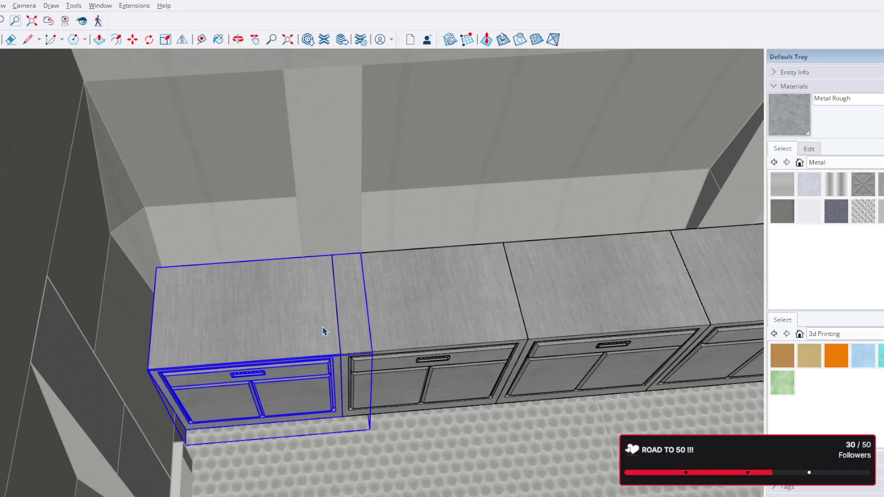
{"action": "scroll", "coordinate": [322, 332], "scroll_direction": "down", "scroll_amount": 3}
{"action": "key", "text": "m"}
{"action": "scroll", "coordinate": [313, 313], "scroll_direction": "down", "scroll_amount": 5}
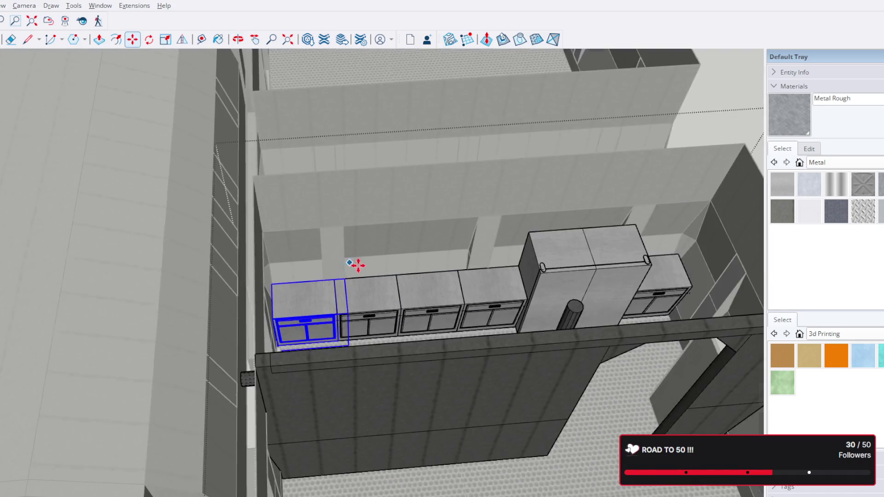
{"action": "scroll", "coordinate": [355, 263], "scroll_direction": "down", "scroll_amount": 3}
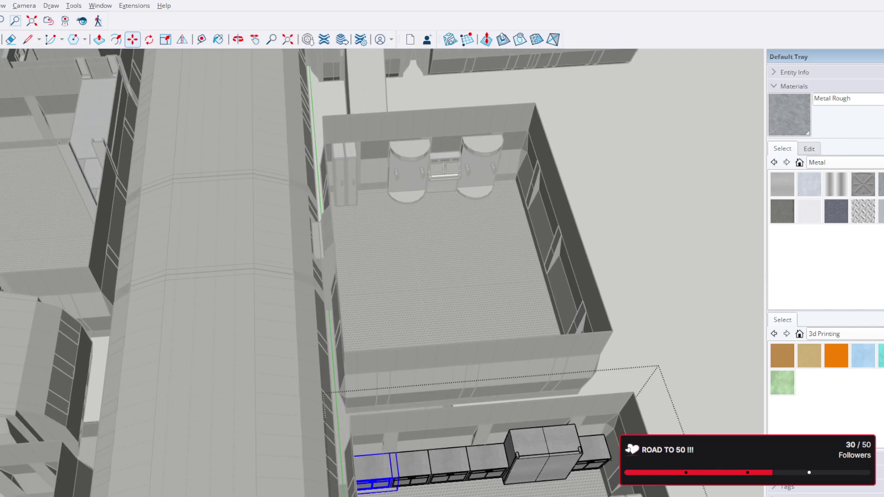
{"action": "scroll", "coordinate": [194, 150], "scroll_direction": "down", "scroll_amount": 3}
{"action": "scroll", "coordinate": [200, 154], "scroll_direction": "down", "scroll_amount": 2}
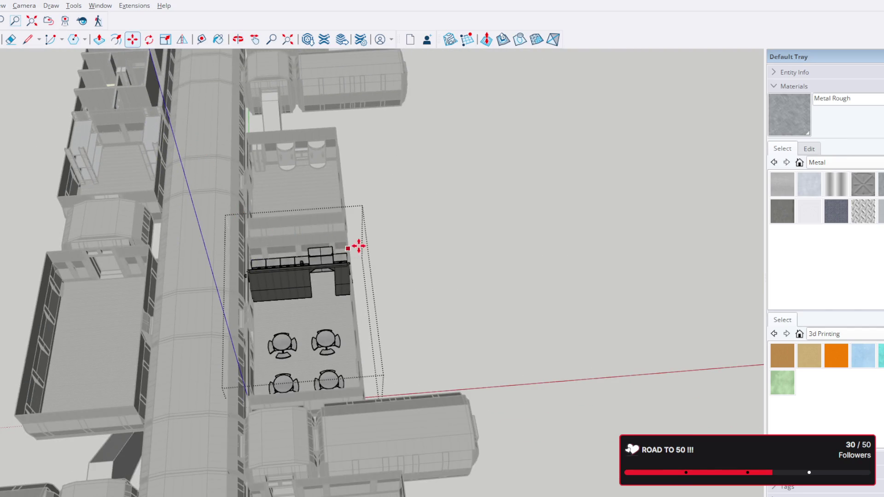
{"action": "key", "text": "space"}
{"action": "left_click", "coordinate": [444, 209]}
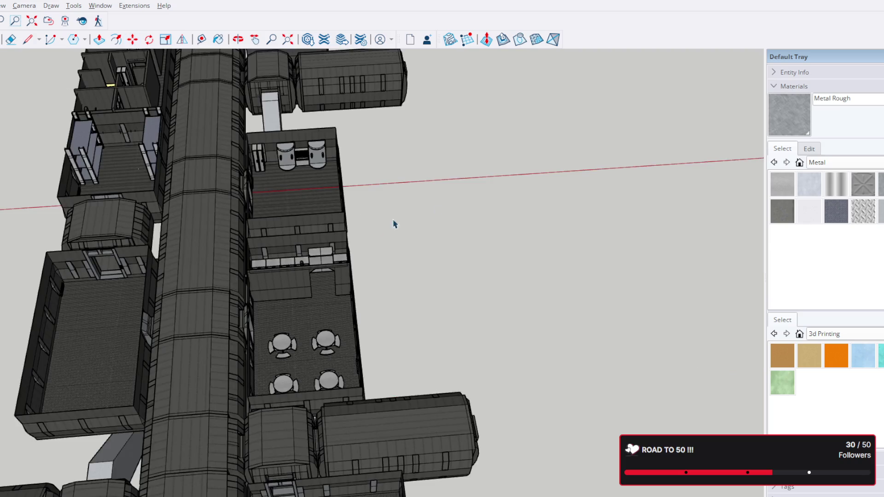
{"action": "scroll", "coordinate": [185, 250], "scroll_direction": "down", "scroll_amount": 3}
Orbit to the corridor rooms and open the tall cabinet's group for editing
{"action": "mouse_move", "coordinate": [442, 251]}
{"action": "middle_mouse_down"}
{"action": "mouse_move", "coordinate": [446, 154]}
{"action": "mouse_move", "coordinate": [394, 343]}
{"action": "middle_mouse_up"}
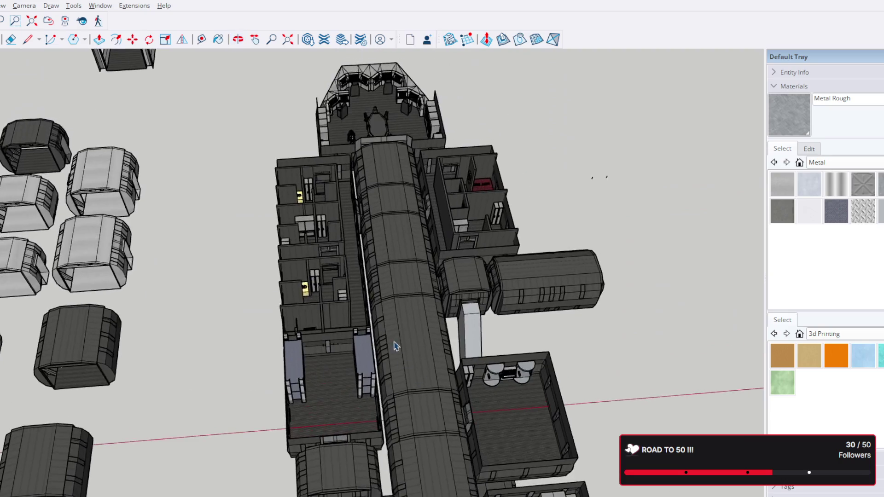
{"action": "scroll", "coordinate": [329, 301], "scroll_direction": "up", "scroll_amount": 5}
{"action": "scroll", "coordinate": [329, 300], "scroll_direction": "up", "scroll_amount": 3}
{"action": "scroll", "coordinate": [353, 301], "scroll_direction": "up", "scroll_amount": 2}
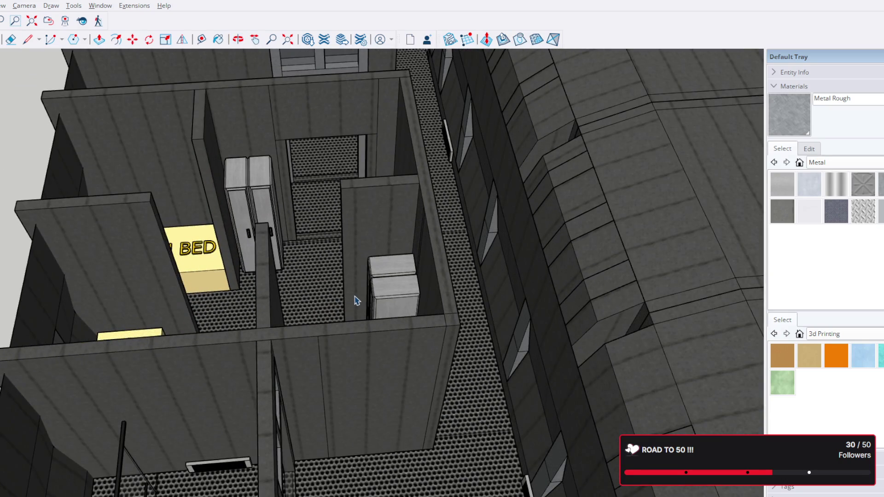
{"action": "scroll", "coordinate": [352, 284], "scroll_direction": "down", "scroll_amount": 4}
{"action": "scroll", "coordinate": [306, 232], "scroll_direction": "down", "scroll_amount": 2}
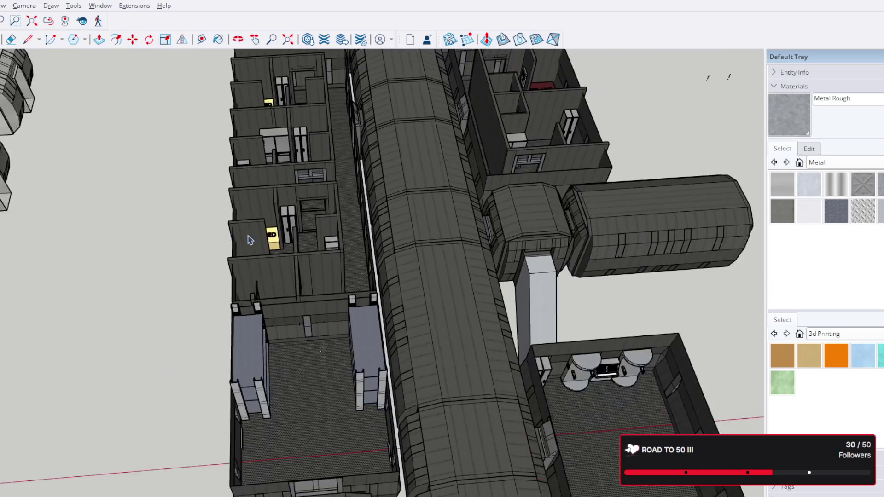
{"action": "middle_click_drag", "start_coordinate": [249, 238], "coordinate": [194, 268]}
{"action": "scroll", "coordinate": [195, 268], "scroll_direction": "up", "scroll_amount": 3}
{"action": "scroll", "coordinate": [194, 268], "scroll_direction": "up", "scroll_amount": 2}
{"action": "scroll", "coordinate": [198, 233], "scroll_direction": "up", "scroll_amount": 2}
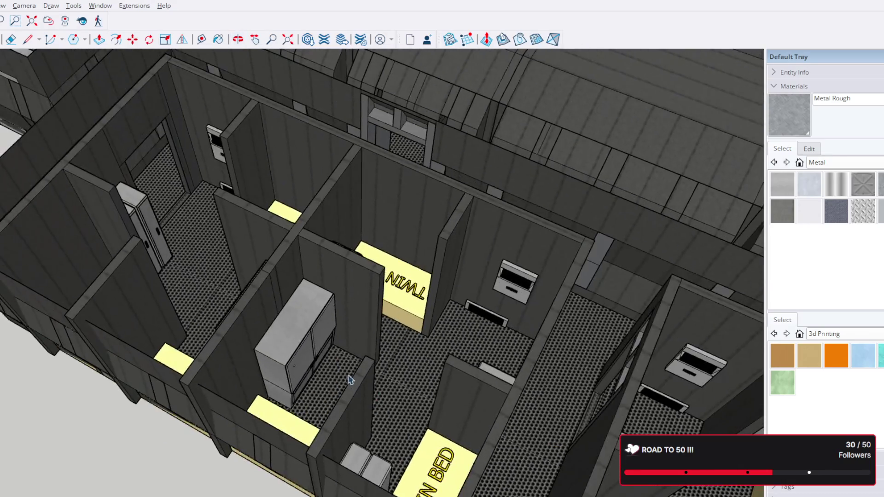
{"action": "scroll", "coordinate": [298, 318], "scroll_direction": "up", "scroll_amount": 3}
{"action": "scroll", "coordinate": [297, 319], "scroll_direction": "up", "scroll_amount": 2}
{"action": "middle_click_drag", "start_coordinate": [166, 320], "coordinate": [160, 296]}
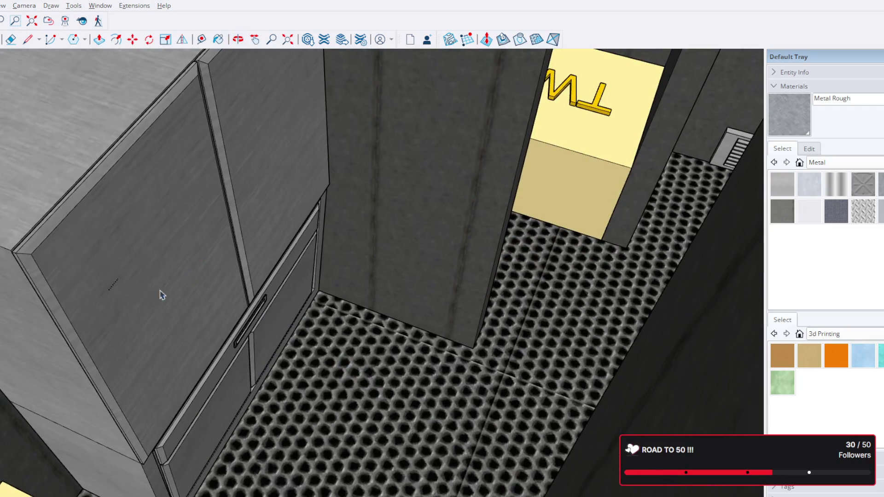
{"action": "double_click", "coordinate": [117, 288]}
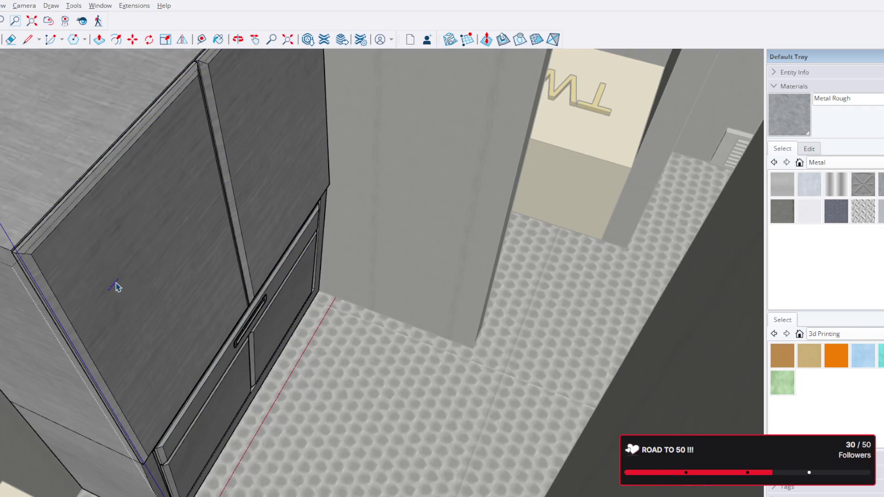
{"action": "mouse_move", "coordinate": [230, 257]}
{"action": "middle_mouse_down"}
{"action": "mouse_move", "coordinate": [184, 299]}
{"action": "mouse_move", "coordinate": [197, 296]}
{"action": "middle_mouse_up"}
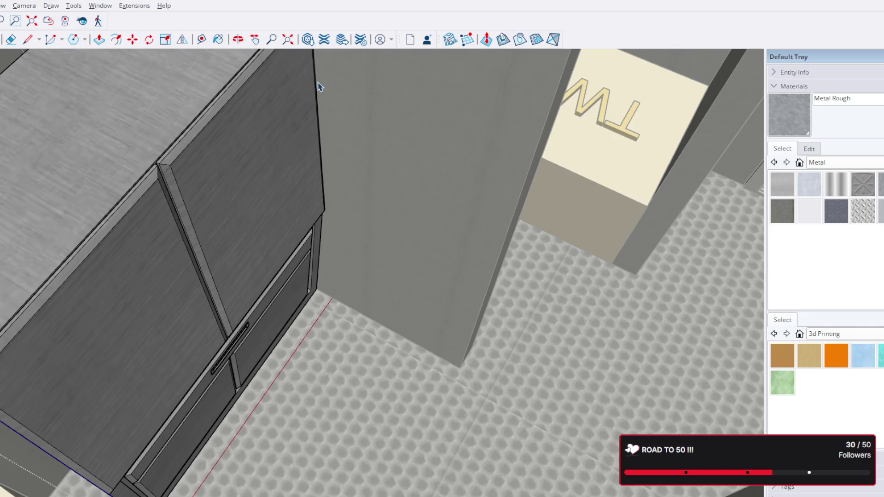
Probe the cabinet's inner parts, cancel the stray move and exit the group edit
{"action": "left_click", "coordinate": [266, 141]}
{"action": "double_click", "coordinate": [259, 143]}
{"action": "key", "text": "Escape"}
{"action": "left_click", "coordinate": [112, 108]}
{"action": "scroll", "coordinate": [112, 108], "scroll_direction": "down", "scroll_amount": 3}
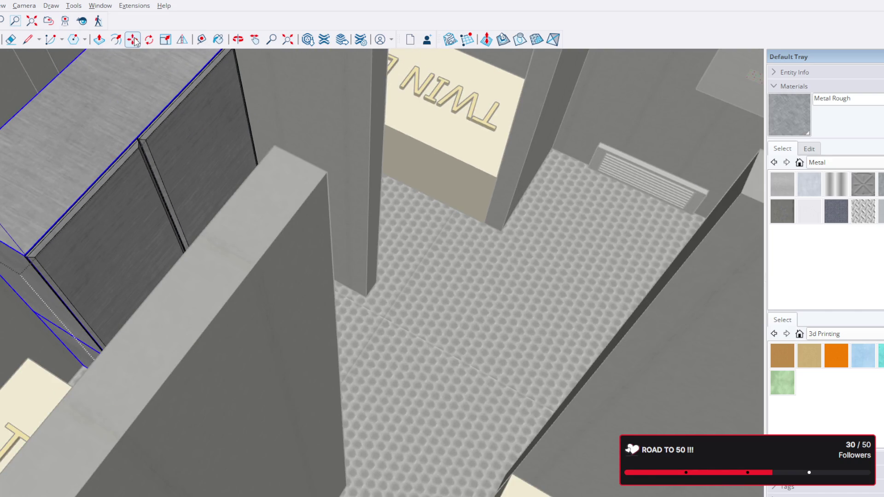
{"action": "scroll", "coordinate": [198, 191], "scroll_direction": "down", "scroll_amount": 2}
{"action": "scroll", "coordinate": [311, 191], "scroll_direction": "down", "scroll_amount": 3}
{"action": "scroll", "coordinate": [419, 191], "scroll_direction": "down", "scroll_amount": 2}
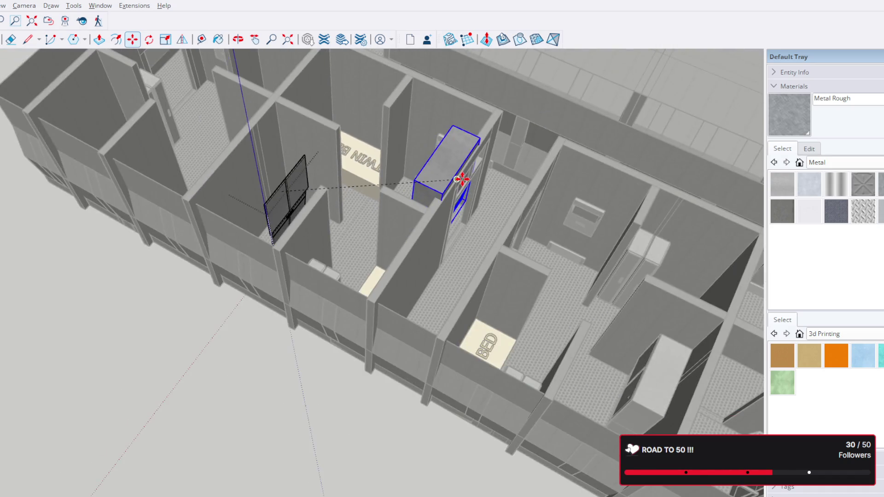
{"action": "key", "text": "Escape"}
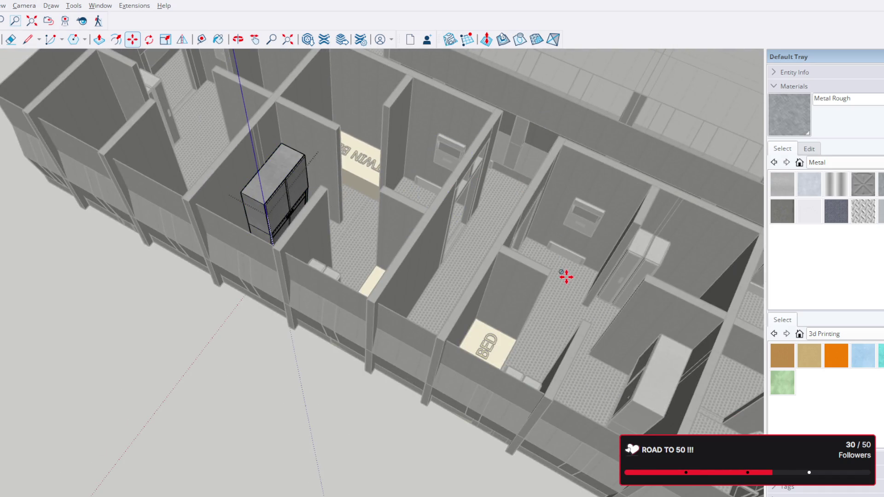
{"action": "key", "text": "space"}
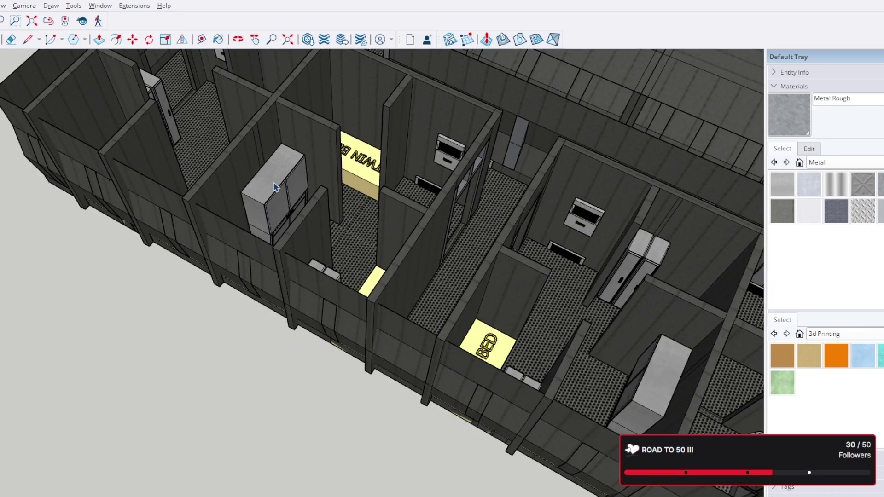
Pick up the whole tall cabinet with Move and pan toward the upper rooms
{"action": "left_click", "coordinate": [275, 187]}
{"action": "key", "text": "m"}
{"action": "left_click", "coordinate": [276, 206]}
{"action": "scroll", "coordinate": [391, 217], "scroll_direction": "down", "scroll_amount": 5}
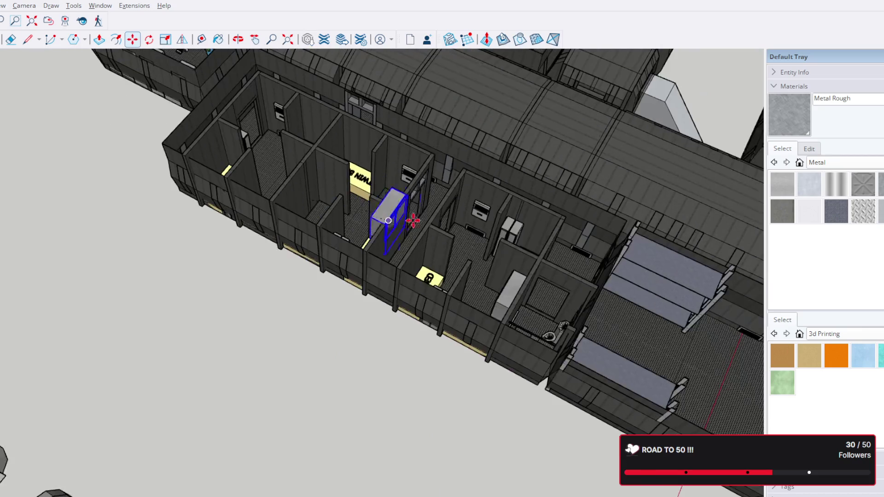
{"action": "scroll", "coordinate": [394, 276], "scroll_direction": "up", "scroll_amount": 5}
{"action": "middle_click_drag", "start_coordinate": [507, 313], "coordinate": [263, 247], "text": "shift"}
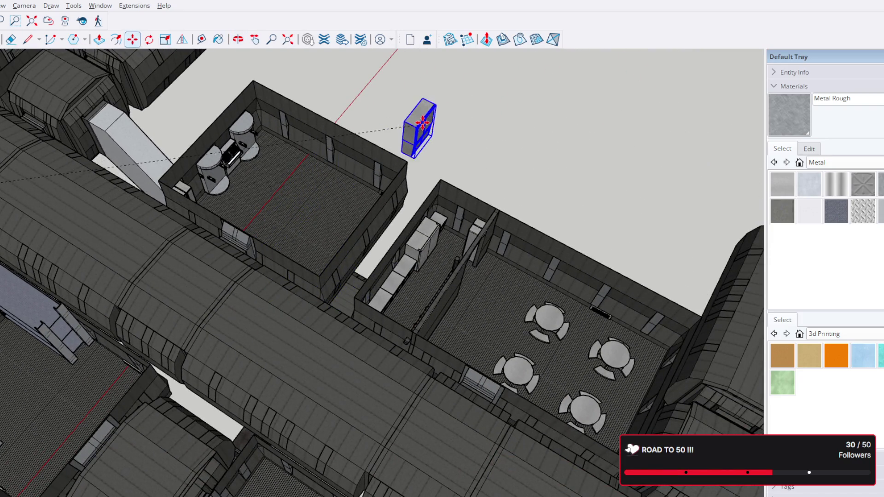
Carry the cabinet out beyond the base into empty space and orbit in on it
{"action": "middle_click_drag", "start_coordinate": [341, 96], "coordinate": [532, 312], "text": "shift"}
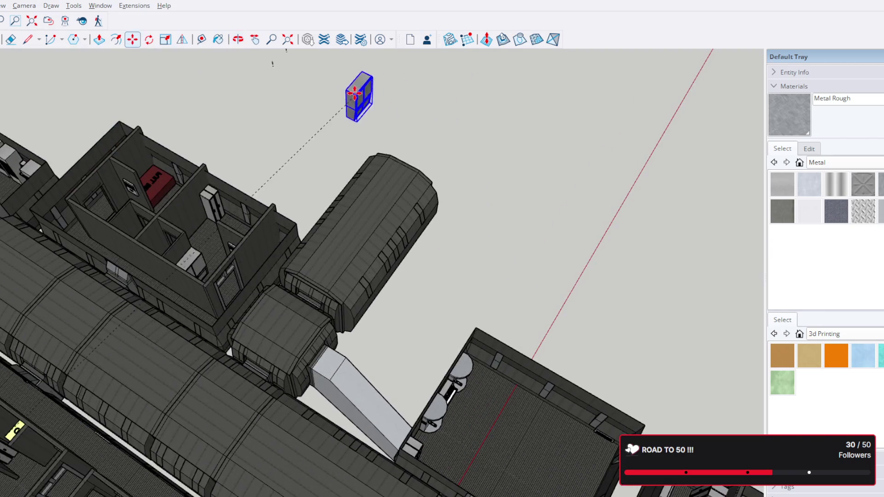
{"action": "middle_click_drag", "start_coordinate": [352, 90], "coordinate": [405, 212], "text": "shift"}
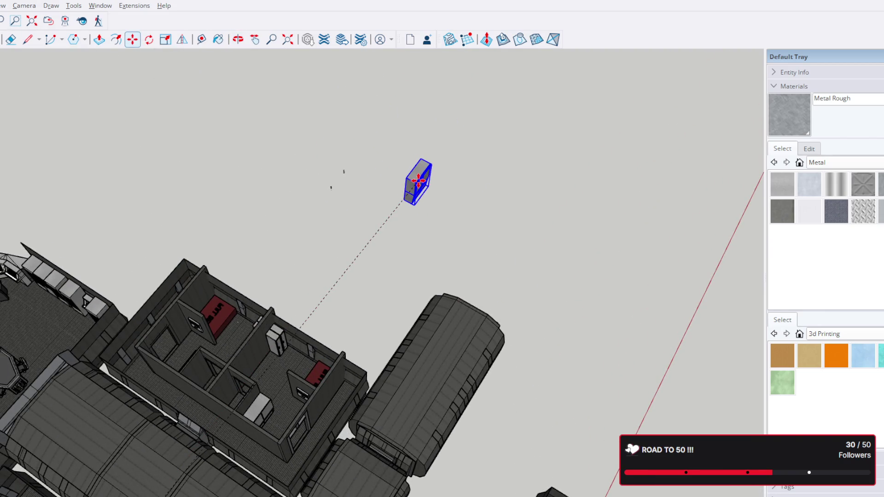
{"action": "scroll", "coordinate": [353, 184], "scroll_direction": "up", "scroll_amount": 3}
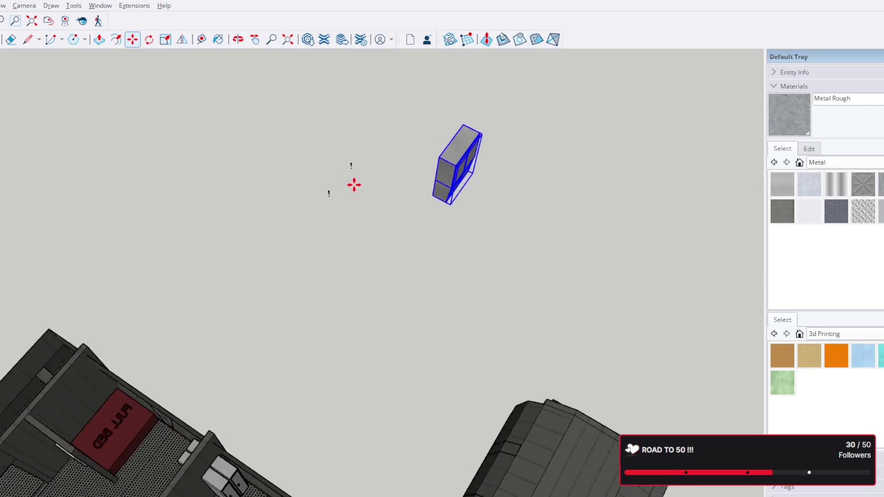
{"action": "scroll", "coordinate": [373, 180], "scroll_direction": "up", "scroll_amount": 5}
{"action": "mouse_move", "coordinate": [374, 180]}
{"action": "middle_mouse_down"}
{"action": "mouse_move", "coordinate": [367, 144]}
{"action": "mouse_move", "coordinate": [316, 129]}
{"action": "middle_mouse_up"}
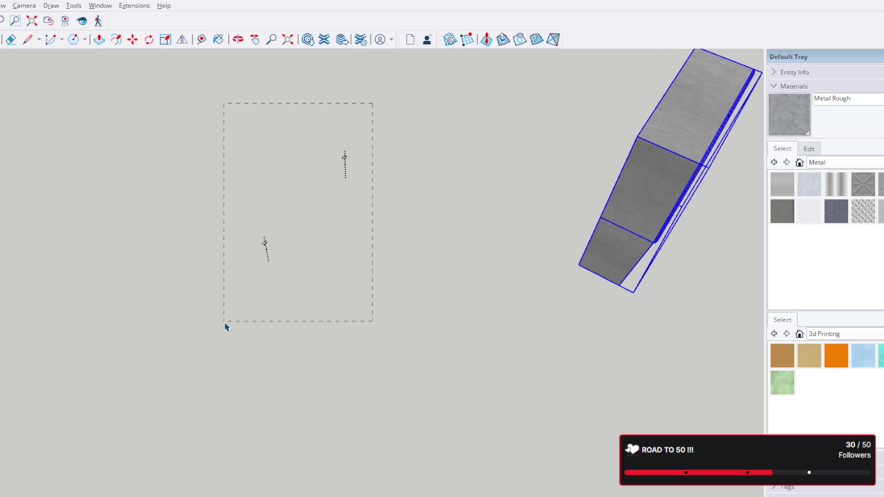
{"action": "left_click_drag", "start_coordinate": [225, 326], "coordinate": [225, 327]}
Delete the stray guide marks and select the cabinet's upper door assembly
{"action": "key", "text": "Delete"}
{"action": "left_click", "coordinate": [627, 171]}
{"action": "scroll", "coordinate": [629, 200], "scroll_direction": "down", "scroll_amount": 2}
{"action": "mouse_move", "coordinate": [656, 230]}
{"action": "middle_mouse_down"}
{"action": "mouse_move", "coordinate": [443, 340]}
{"action": "mouse_move", "coordinate": [375, 315]}
{"action": "middle_mouse_up"}
{"action": "scroll", "coordinate": [359, 299], "scroll_direction": "up", "scroll_amount": 2}
{"action": "scroll", "coordinate": [318, 310], "scroll_direction": "up", "scroll_amount": 3}
{"action": "mouse_move", "coordinate": [430, 373]}
{"action": "middle_mouse_down"}
{"action": "mouse_move", "coordinate": [322, 221]}
{"action": "mouse_move", "coordinate": [471, 257]}
{"action": "middle_mouse_up"}
{"action": "scroll", "coordinate": [287, 217], "scroll_direction": "up", "scroll_amount": 3}
{"action": "scroll", "coordinate": [472, 256], "scroll_direction": "up", "scroll_amount": 3}
{"action": "mouse_move", "coordinate": [419, 339]}
{"action": "middle_mouse_down"}
{"action": "mouse_move", "coordinate": [356, 227]}
{"action": "mouse_move", "coordinate": [255, 260]}
{"action": "mouse_move", "coordinate": [370, 325]}
{"action": "mouse_move", "coordinate": [579, 272]}
{"action": "mouse_move", "coordinate": [642, 320]}
{"action": "middle_mouse_up"}
{"action": "scroll", "coordinate": [255, 260], "scroll_direction": "down", "scroll_amount": 3}
{"action": "left_click", "coordinate": [394, 281]}
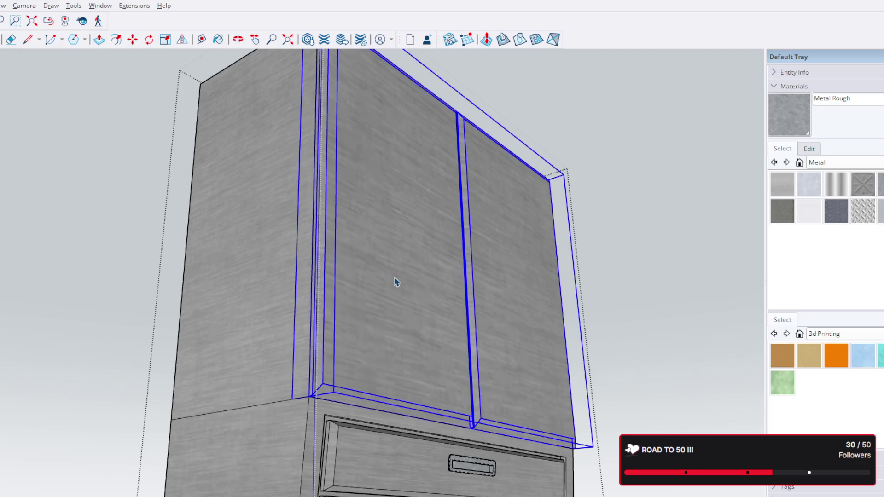
{"action": "left_click", "coordinate": [272, 289]}
{"action": "left_click", "coordinate": [381, 301]}
{"action": "scroll", "coordinate": [272, 174], "scroll_direction": "down", "scroll_amount": 3}
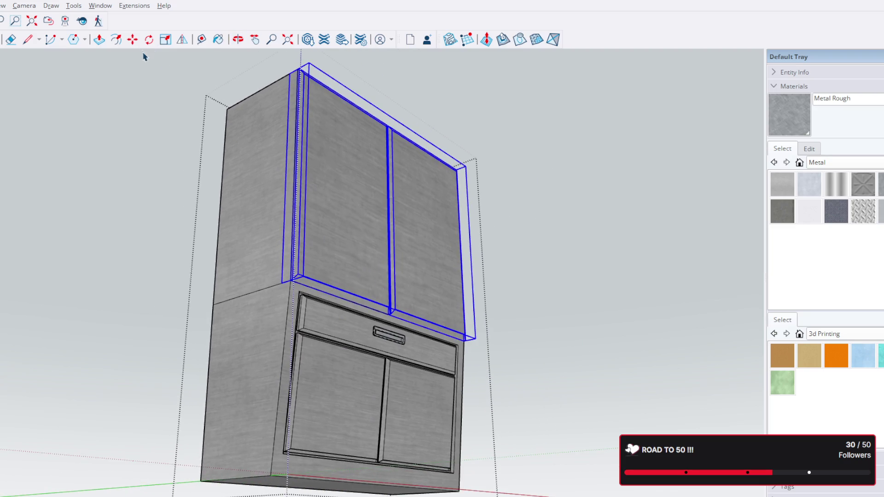
Move the upper door assembly by its corner onto the cabinet body's top corner
{"action": "key", "text": "m"}
{"action": "scroll", "coordinate": [299, 280], "scroll_direction": "up", "scroll_amount": 4}
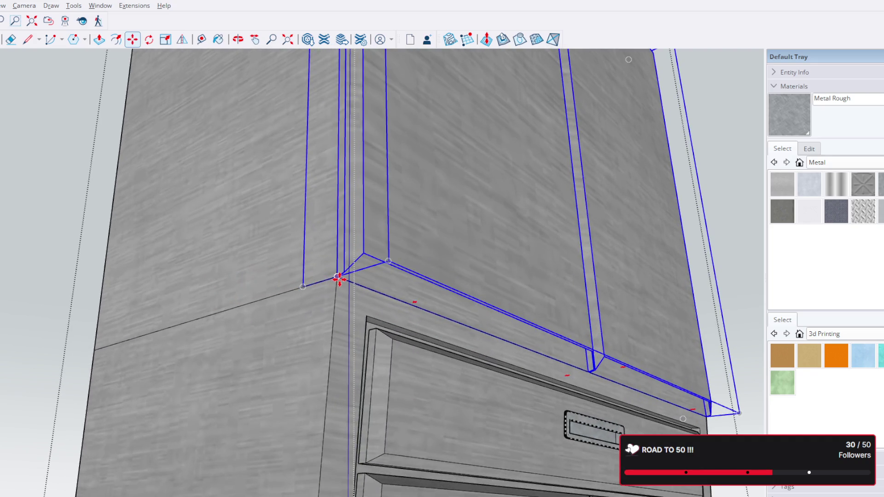
{"action": "left_click", "coordinate": [338, 279]}
{"action": "scroll", "coordinate": [339, 227], "scroll_direction": "down", "scroll_amount": 3}
{"action": "scroll", "coordinate": [346, 198], "scroll_direction": "down", "scroll_amount": 2}
{"action": "middle_click_drag", "start_coordinate": [351, 164], "coordinate": [338, 413]}
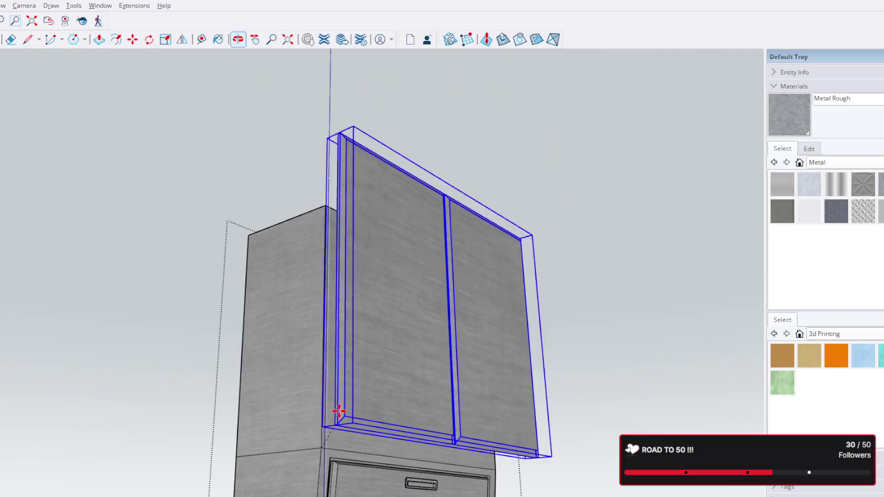
{"action": "left_click", "coordinate": [318, 215]}
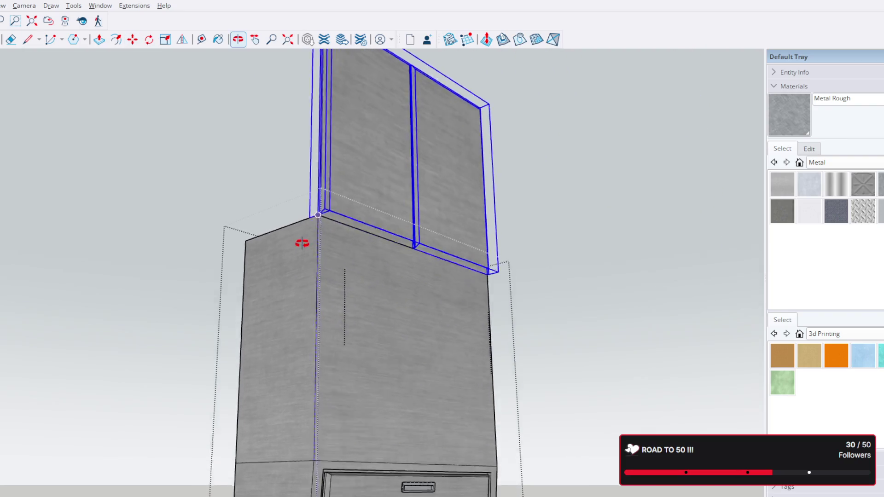
{"action": "middle_click_drag", "start_coordinate": [301, 244], "coordinate": [277, 329]}
{"action": "key", "text": "m"}
{"action": "scroll", "coordinate": [306, 306], "scroll_direction": "up", "scroll_amount": 3}
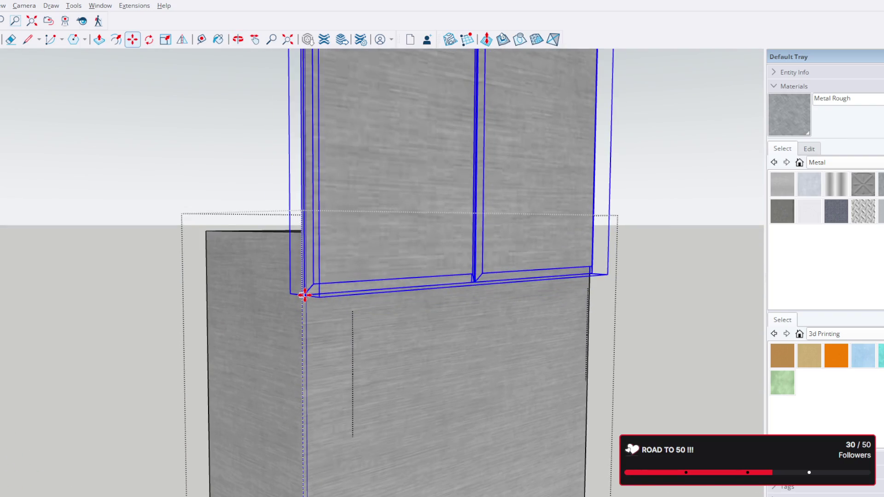
{"action": "left_click", "coordinate": [303, 231]}
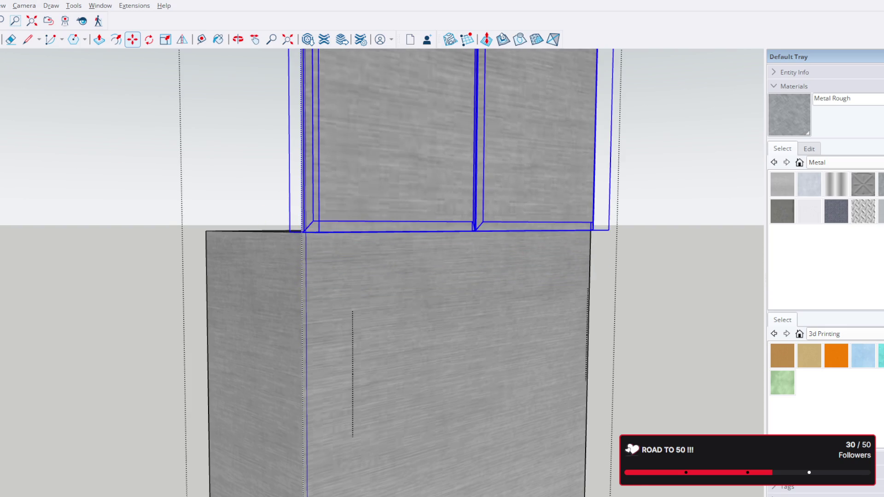
{"action": "scroll", "coordinate": [164, 158], "scroll_direction": "down", "scroll_amount": 3}
{"action": "middle_click_drag", "start_coordinate": [164, 159], "coordinate": [378, 277]}
{"action": "key", "text": "space"}
{"action": "left_click", "coordinate": [383, 281]}
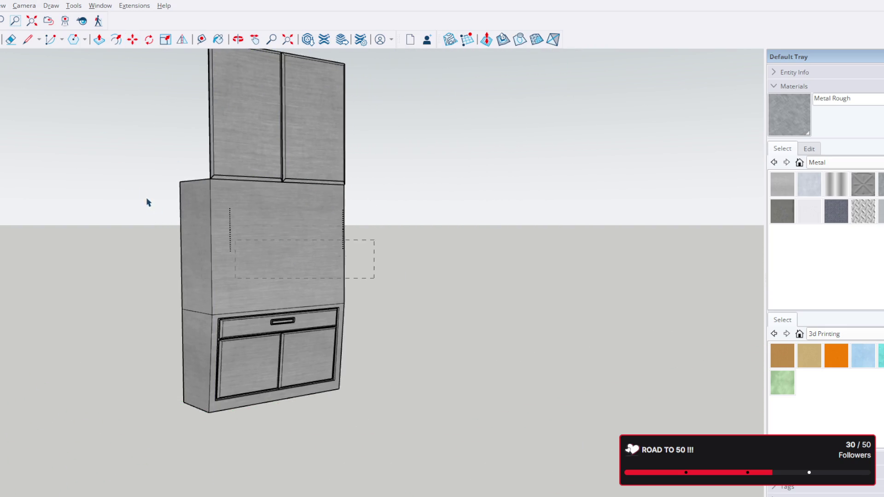
{"action": "left_click_drag", "start_coordinate": [120, 161], "coordinate": [121, 163]}
Delete the tall middle panel inside the cabinet group and finish editing
{"action": "key", "text": "Escape"}
{"action": "double_click", "coordinate": [301, 257]}
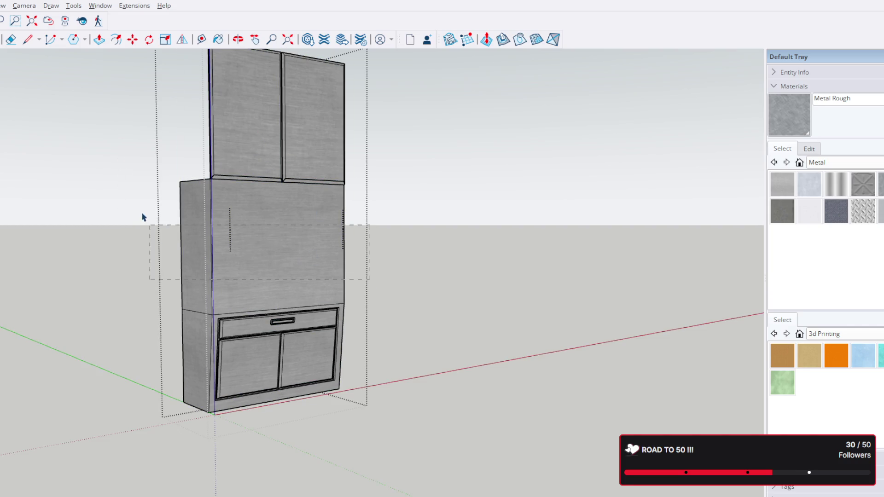
{"action": "left_click_drag", "start_coordinate": [117, 136], "coordinate": [119, 137]}
{"action": "left_click", "coordinate": [254, 184], "text": "shift"}
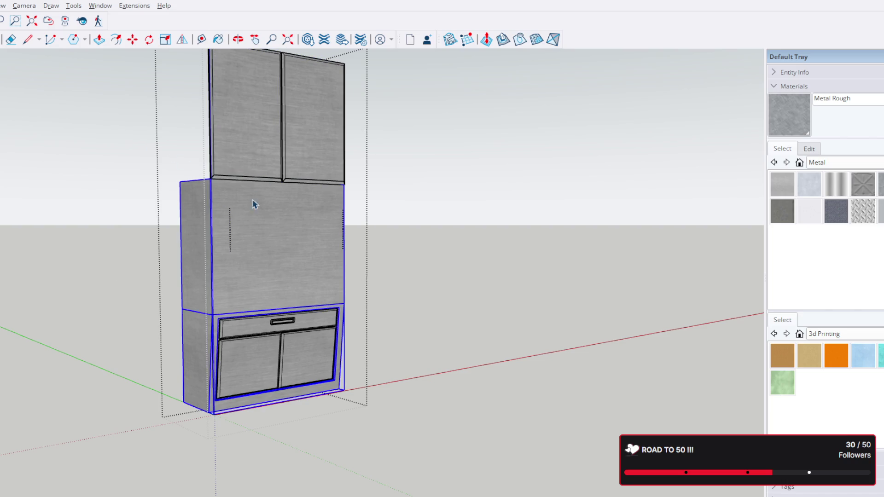
{"action": "double_click", "coordinate": [279, 259]}
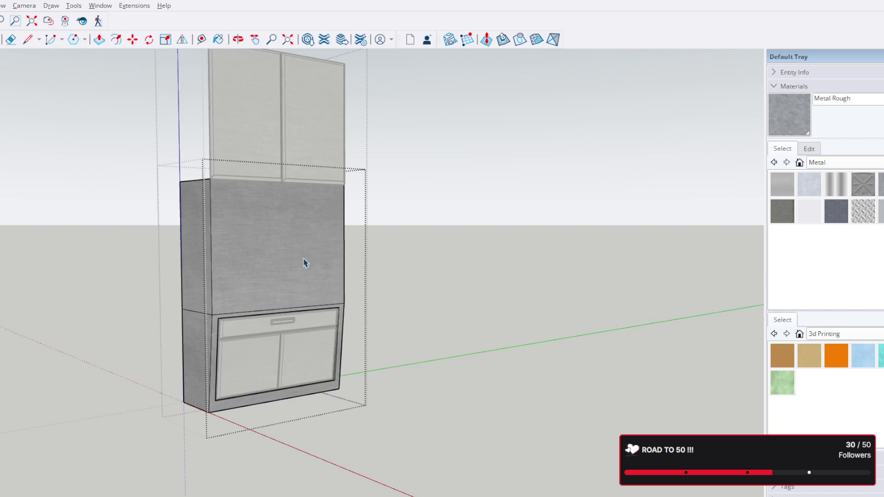
{"action": "left_click_drag", "start_coordinate": [129, 173], "coordinate": [124, 153]}
{"action": "key", "text": "Delete"}
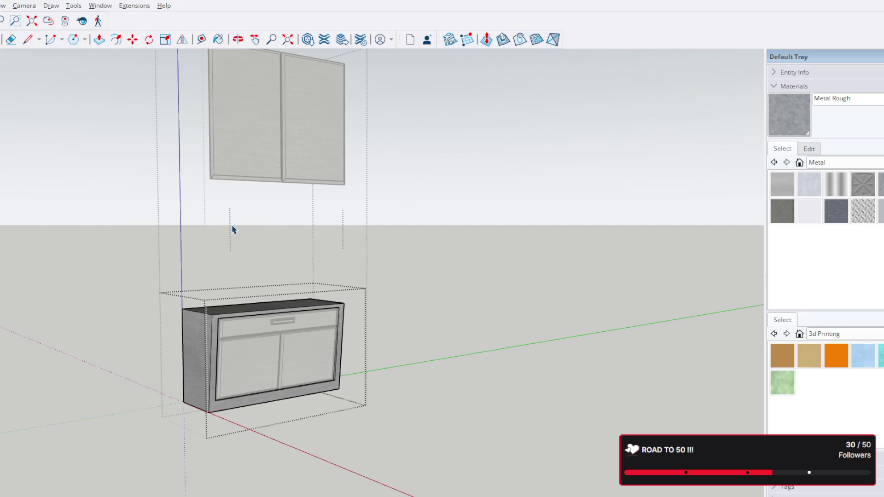
{"action": "key", "text": "Escape"}
Select the upper double-door unit and inspect both cabinets from a lower view
{"action": "left_click", "coordinate": [199, 233]}
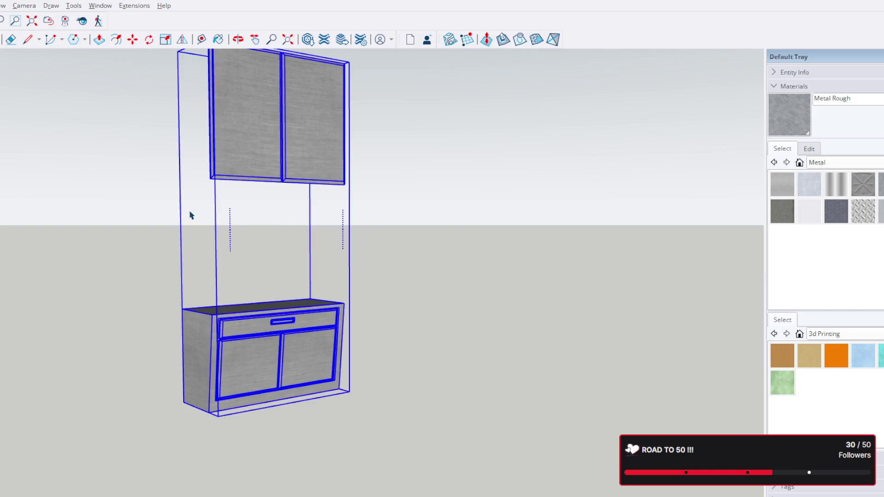
{"action": "left_click", "coordinate": [230, 232]}
{"action": "left_click", "coordinate": [185, 214]}
{"action": "double_click", "coordinate": [281, 170]}
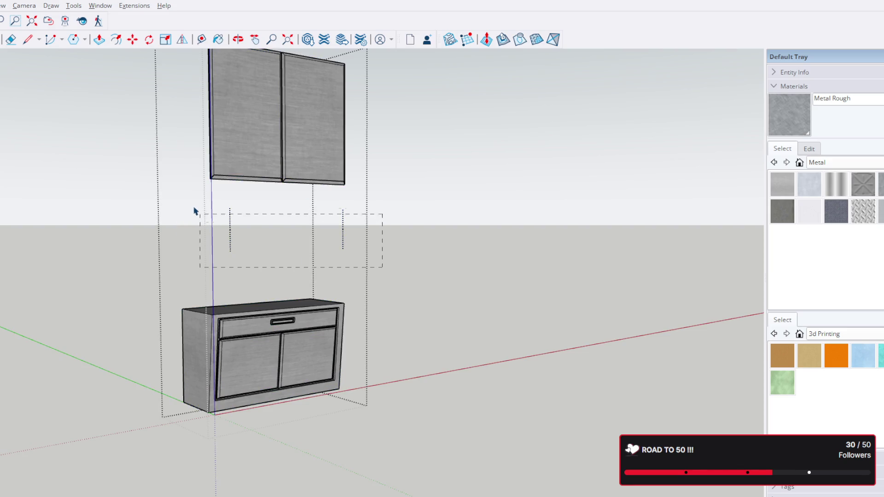
{"action": "key", "text": "Escape"}
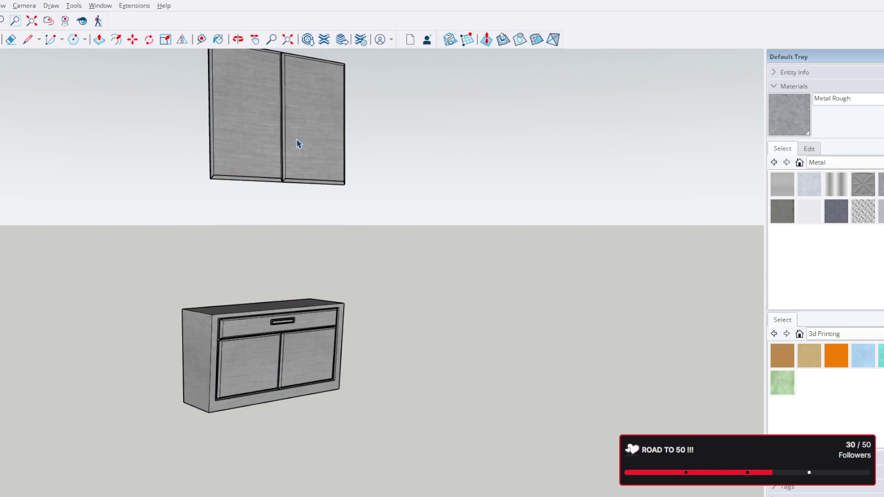
{"action": "left_click", "coordinate": [254, 140]}
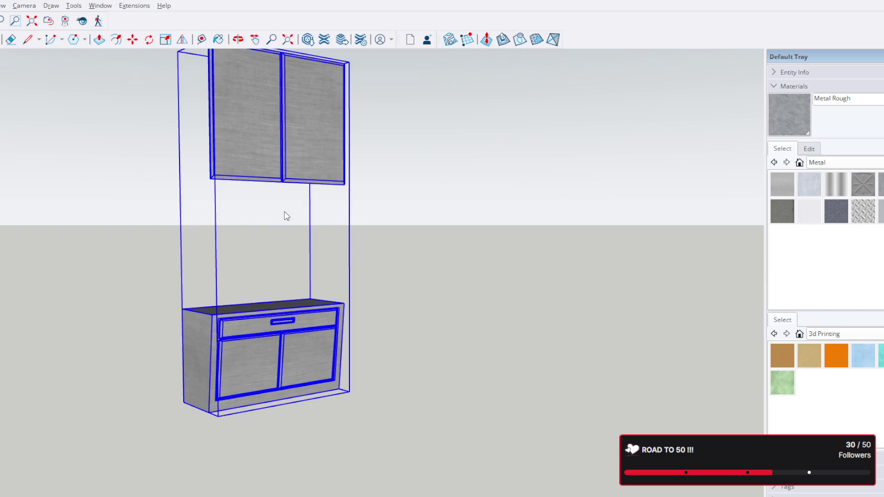
{"action": "left_click", "coordinate": [252, 179]}
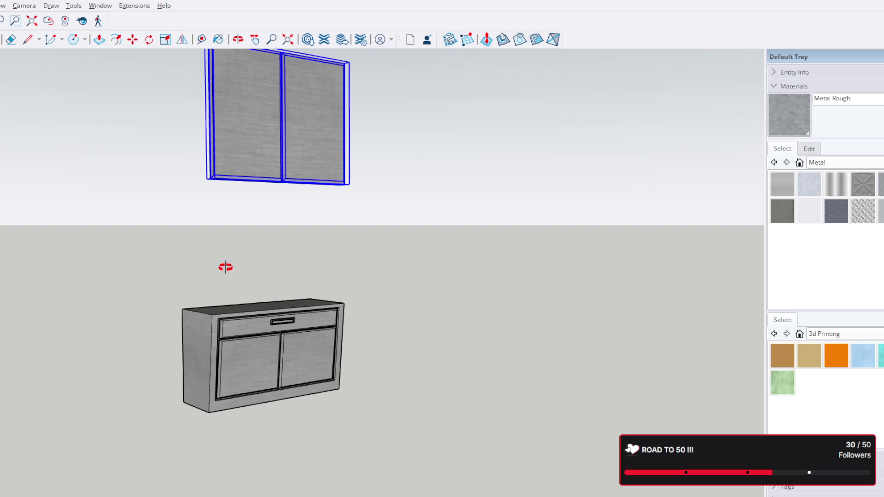
{"action": "middle_click_drag", "start_coordinate": [225, 267], "coordinate": [404, 283]}
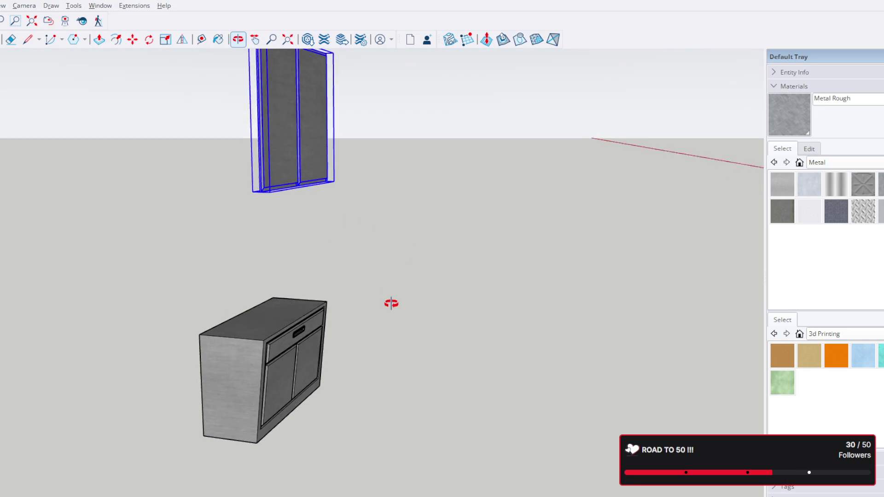
{"action": "middle_click_drag", "start_coordinate": [398, 286], "coordinate": [389, 309]}
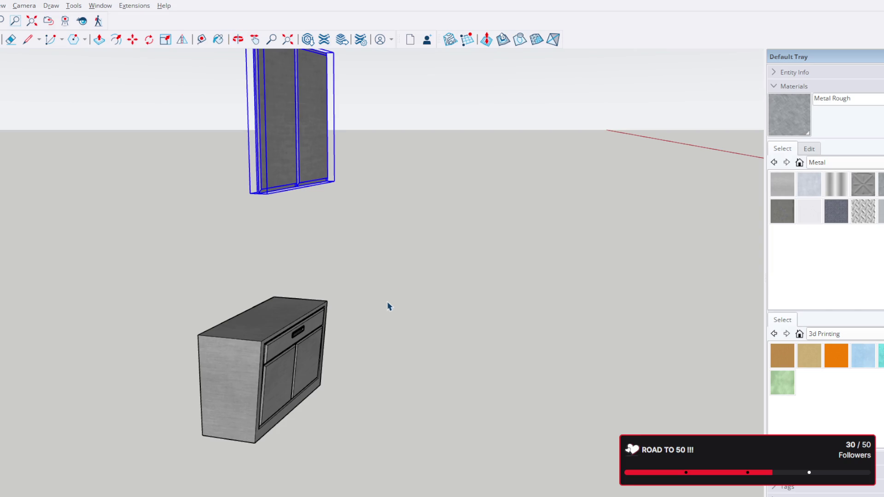
{"action": "scroll", "coordinate": [390, 308], "scroll_direction": "down", "scroll_amount": 5}
{"action": "left_click", "coordinate": [398, 300]}
{"action": "scroll", "coordinate": [369, 297], "scroll_direction": "up", "scroll_amount": 2}
{"action": "scroll", "coordinate": [369, 297], "scroll_direction": "up", "scroll_amount": 3}
{"action": "left_click", "coordinate": [323, 306]}
{"action": "left_click", "coordinate": [353, 158]}
{"action": "left_click", "coordinate": [329, 184]}
{"action": "scroll", "coordinate": [328, 184], "scroll_direction": "up", "scroll_amount": 1}
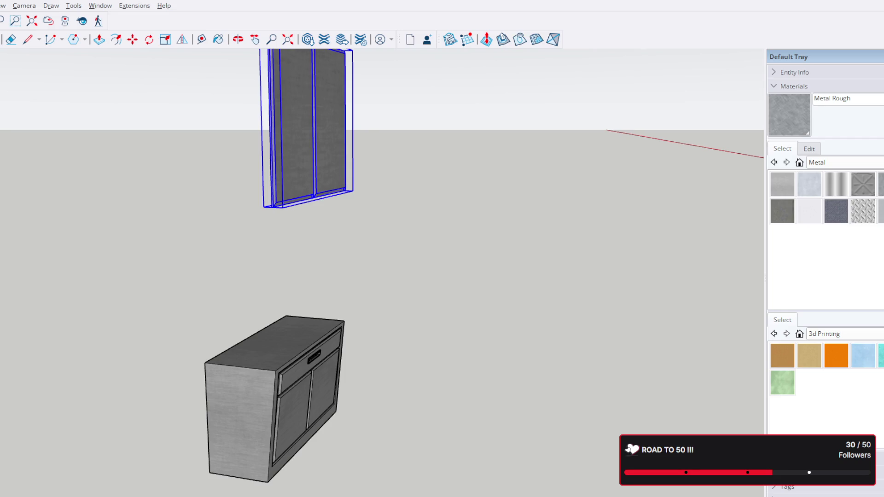
{"action": "scroll", "coordinate": [405, 267], "scroll_direction": "down", "scroll_amount": 3}
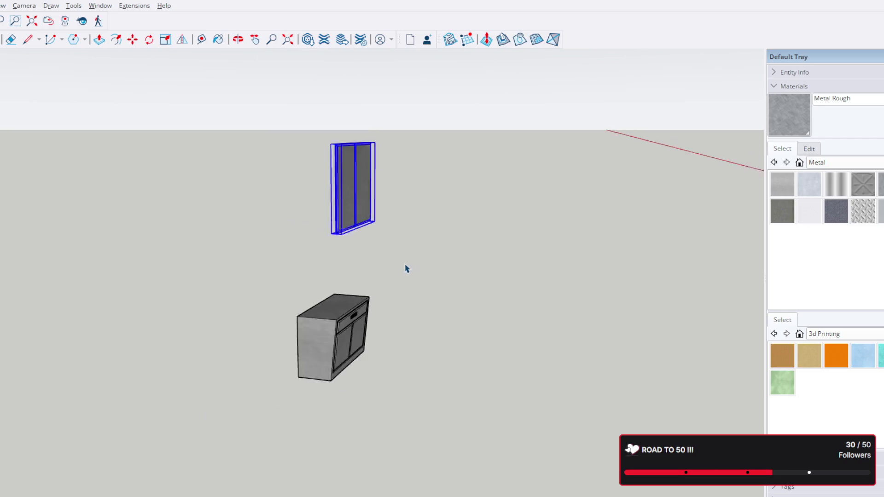
{"action": "scroll", "coordinate": [415, 262], "scroll_direction": "down", "scroll_amount": 5}
{"action": "scroll", "coordinate": [408, 253], "scroll_direction": "down", "scroll_amount": 3}
{"action": "middle_click_drag", "start_coordinate": [408, 252], "coordinate": [544, 375]}
{"action": "scroll", "coordinate": [566, 311], "scroll_direction": "up", "scroll_amount": 1}
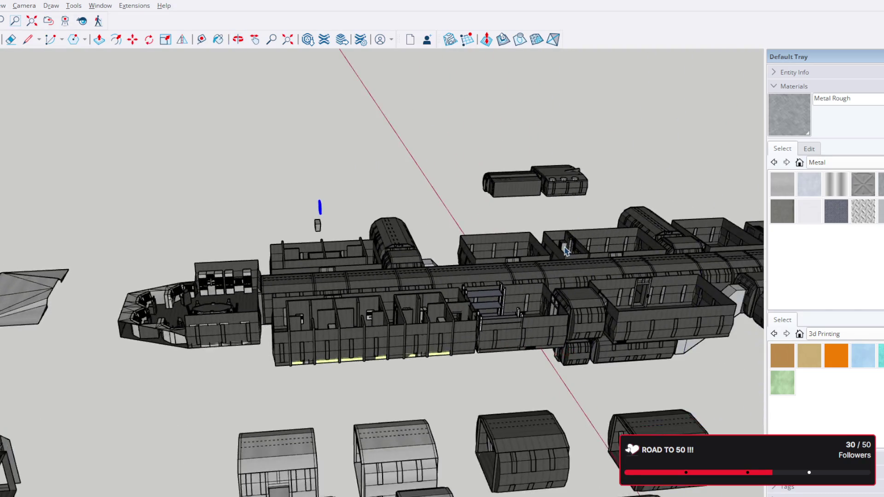
{"action": "scroll", "coordinate": [453, 245], "scroll_direction": "up", "scroll_amount": 3}
{"action": "scroll", "coordinate": [453, 245], "scroll_direction": "up", "scroll_amount": 3}
{"action": "scroll", "coordinate": [452, 246], "scroll_direction": "up", "scroll_amount": 2}
{"action": "scroll", "coordinate": [332, 242], "scroll_direction": "up", "scroll_amount": 1}
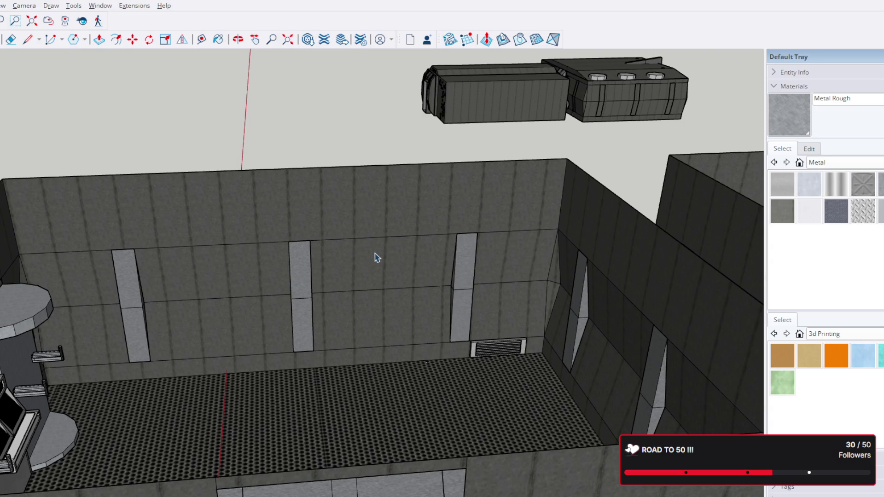
{"action": "middle_click_drag", "start_coordinate": [375, 256], "coordinate": [127, 326]}
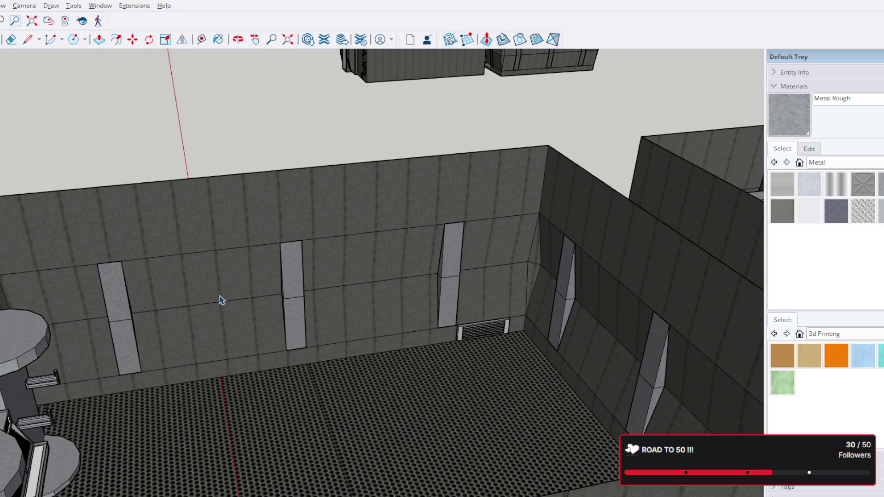
{"action": "middle_click_drag", "start_coordinate": [182, 242], "coordinate": [385, 219]}
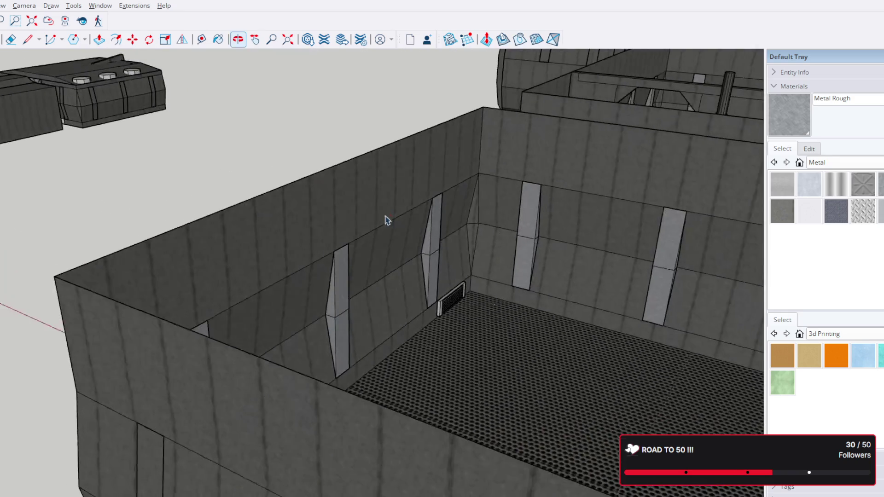
{"action": "scroll", "coordinate": [366, 235], "scroll_direction": "up", "scroll_amount": 3}
{"action": "scroll", "coordinate": [350, 251], "scroll_direction": "up", "scroll_amount": 3}
{"action": "scroll", "coordinate": [352, 283], "scroll_direction": "up", "scroll_amount": 1}
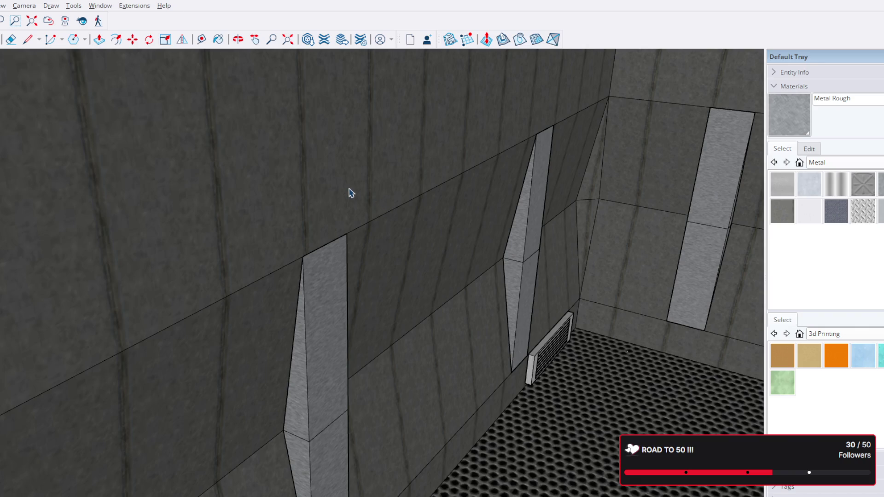
{"action": "middle_click_drag", "start_coordinate": [381, 247], "coordinate": [377, 205]}
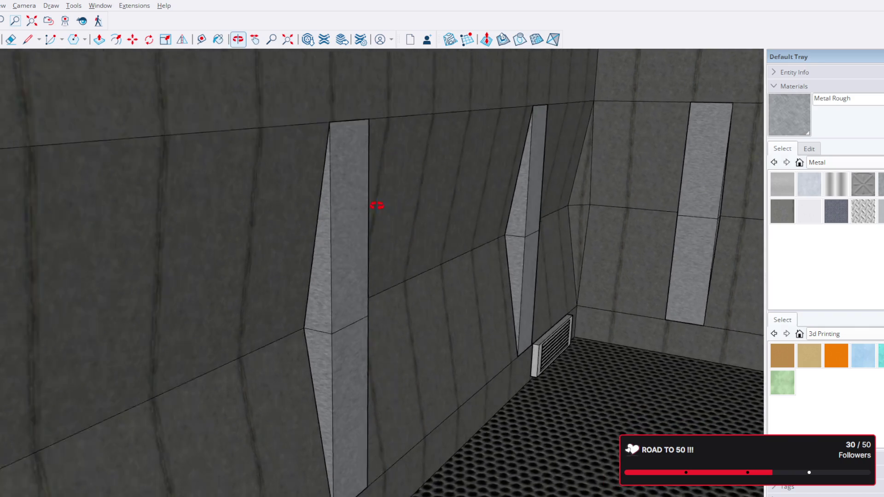
{"action": "scroll", "coordinate": [272, 336], "scroll_direction": "down", "scroll_amount": 5}
{"action": "scroll", "coordinate": [260, 323], "scroll_direction": "down", "scroll_amount": 3}
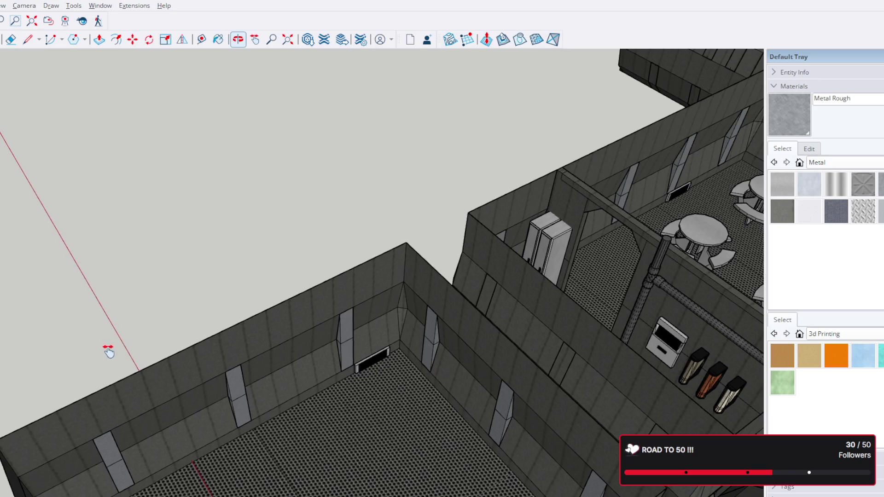
{"action": "scroll", "coordinate": [361, 198], "scroll_direction": "up", "scroll_amount": 3}
{"action": "middle_click_drag", "start_coordinate": [498, 311], "coordinate": [142, 220]}
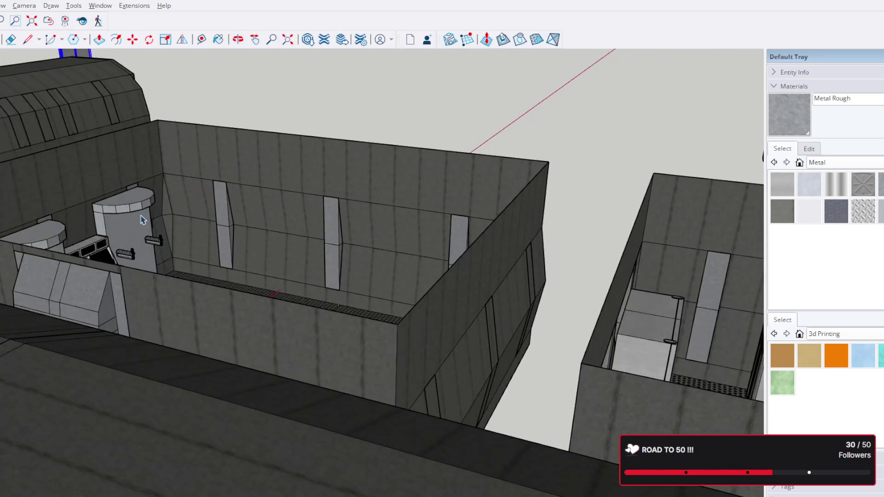
{"action": "scroll", "coordinate": [142, 219], "scroll_direction": "up", "scroll_amount": 3}
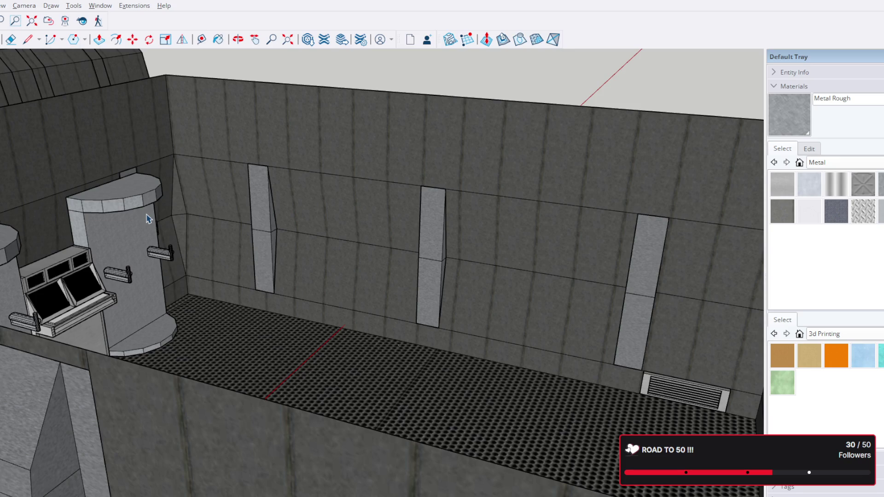
{"action": "scroll", "coordinate": [152, 220], "scroll_direction": "down", "scroll_amount": 3}
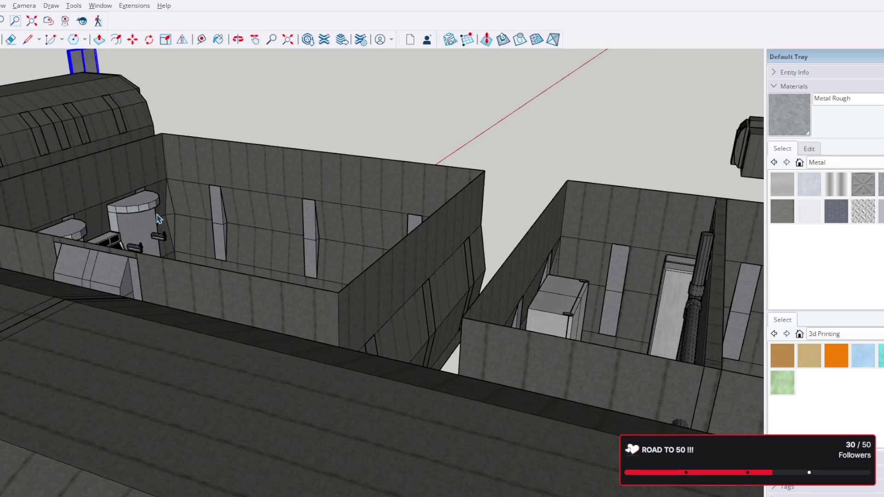
{"action": "mouse_move", "coordinate": [193, 195]}
{"action": "middle_mouse_down"}
{"action": "mouse_move", "coordinate": [166, 155]}
{"action": "mouse_move", "coordinate": [124, 142]}
{"action": "middle_mouse_up"}
{"action": "scroll", "coordinate": [125, 142], "scroll_direction": "up", "scroll_amount": 4}
{"action": "mouse_move", "coordinate": [261, 345]}
{"action": "middle_mouse_down"}
{"action": "mouse_move", "coordinate": [89, 223]}
{"action": "mouse_move", "coordinate": [117, 316]}
{"action": "mouse_move", "coordinate": [428, 287]}
{"action": "mouse_move", "coordinate": [424, 312]}
{"action": "mouse_move", "coordinate": [243, 231]}
{"action": "middle_mouse_up"}
{"action": "left_click", "coordinate": [201, 40]}
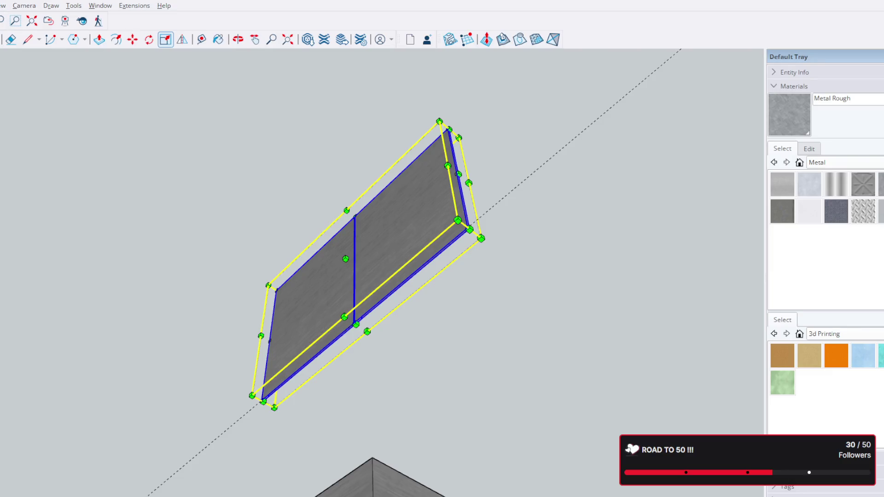
{"action": "key", "text": "space"}
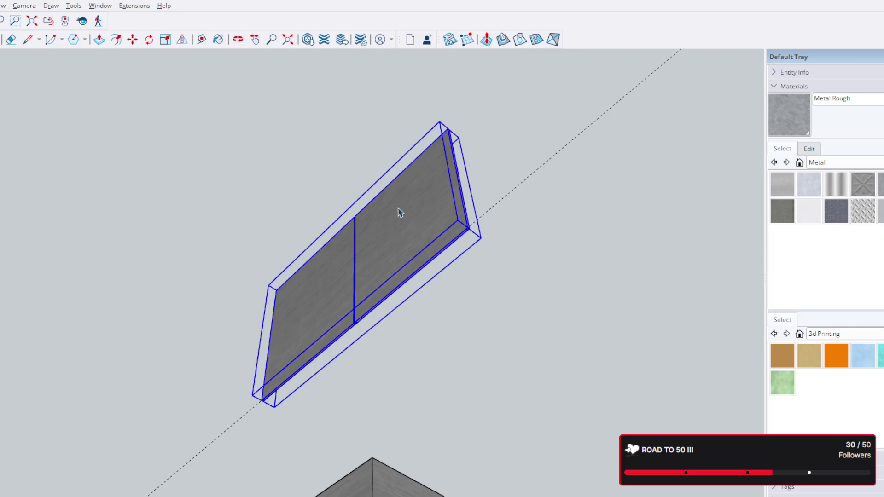
{"action": "middle_click_drag", "start_coordinate": [398, 212], "coordinate": [444, 299]}
{"action": "middle_click_drag", "start_coordinate": [422, 233], "coordinate": [510, 366]}
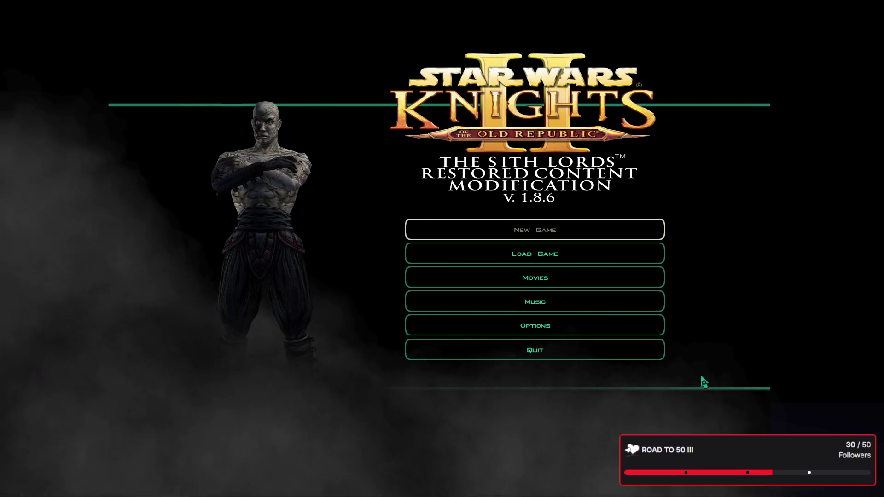
Show the Sound Options category on the game's Options screen
{"action": "left_click", "coordinate": [628, 328]}
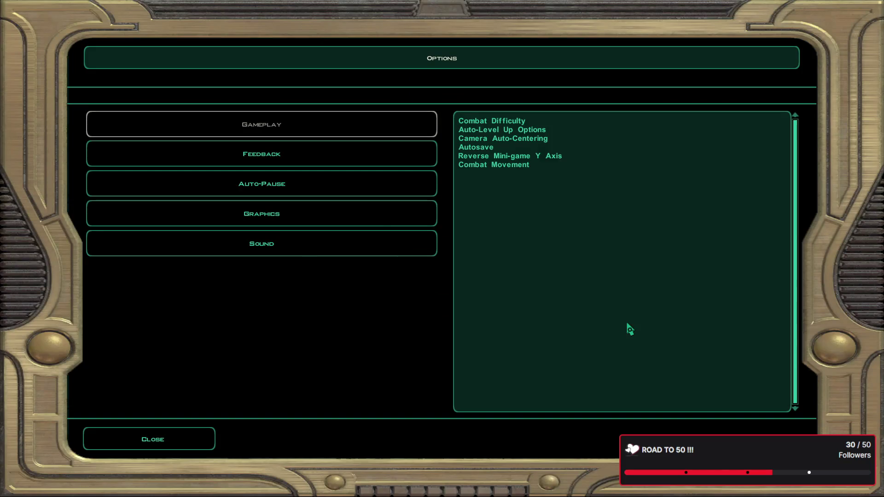
{"action": "left_click", "coordinate": [338, 246]}
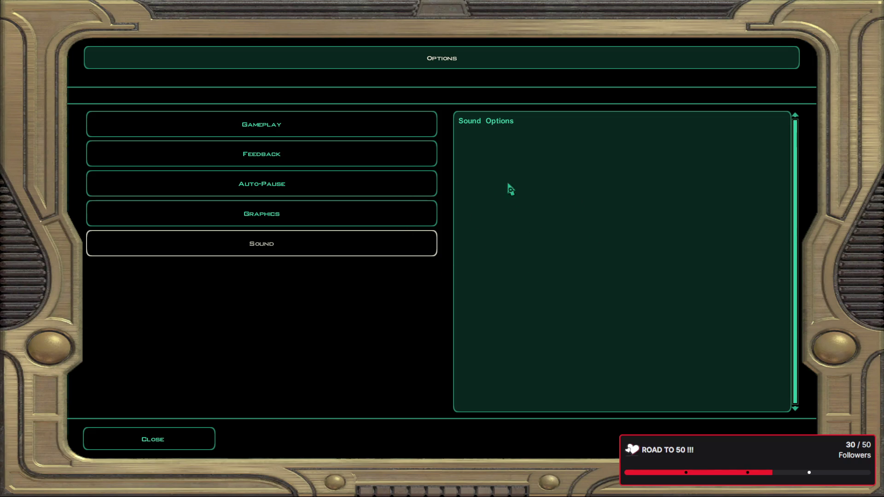
Close the options, get refused at the Ebon Hawk exit and head back toward the circular doorway
{"action": "key", "text": "Escape"}
{"action": "key", "text": "w"}
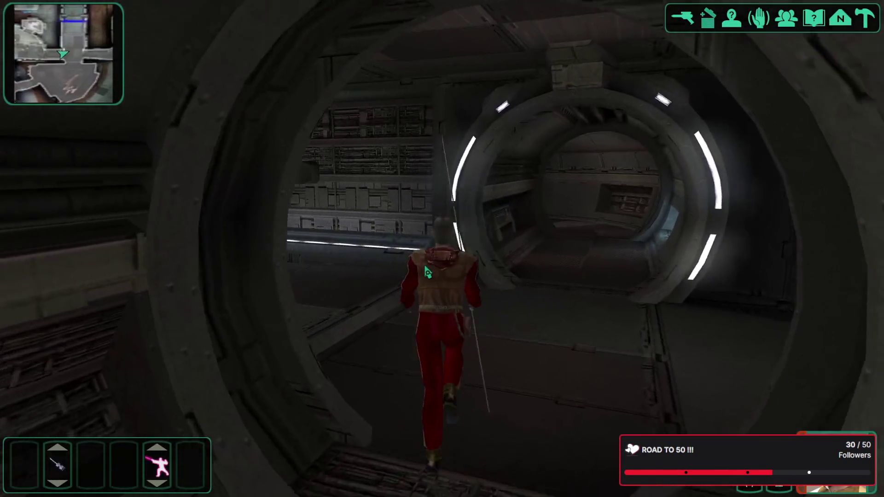
{"action": "key", "text": "w"}
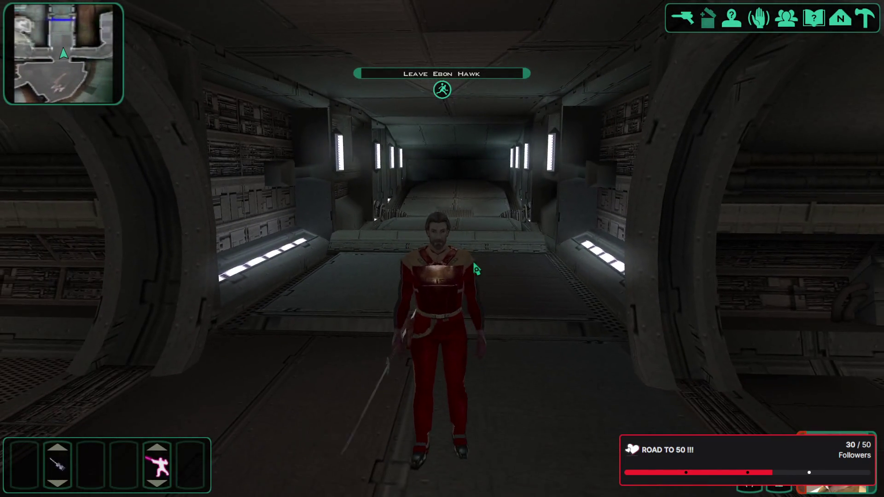
{"action": "key", "text": "w"}
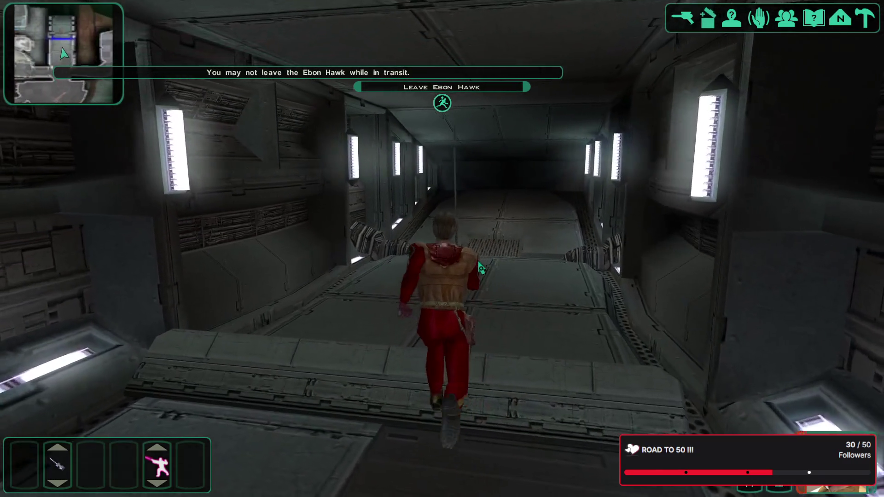
{"action": "key", "text": "s"}
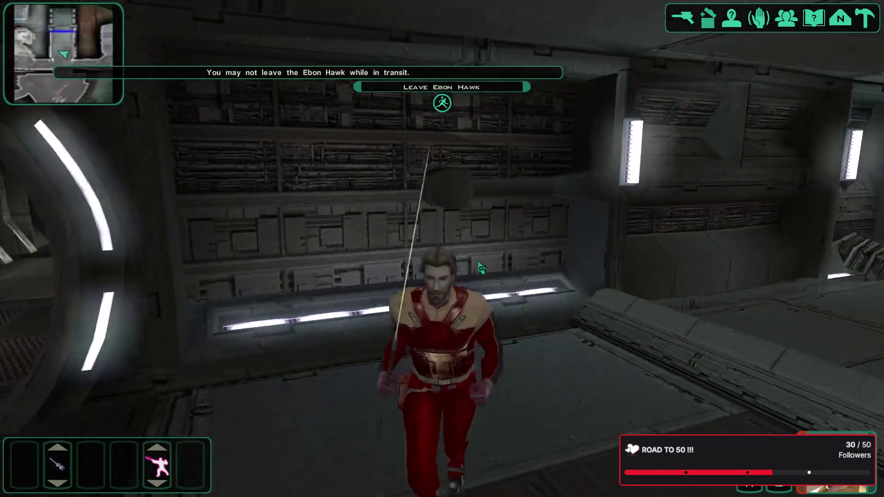
{"action": "key", "text": "w"}
{"action": "key", "text": "d"}
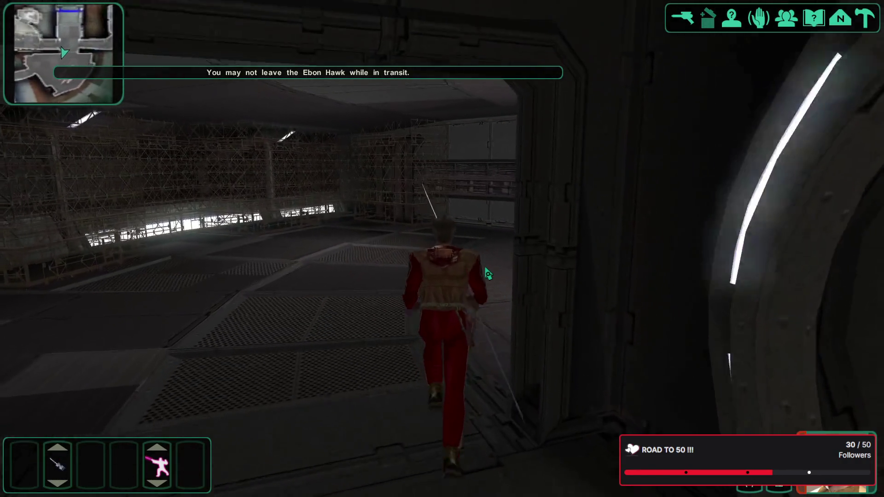
Run through the corridor, past the platform room and into the tunnel toward the lit room
{"action": "key", "text": "w"}
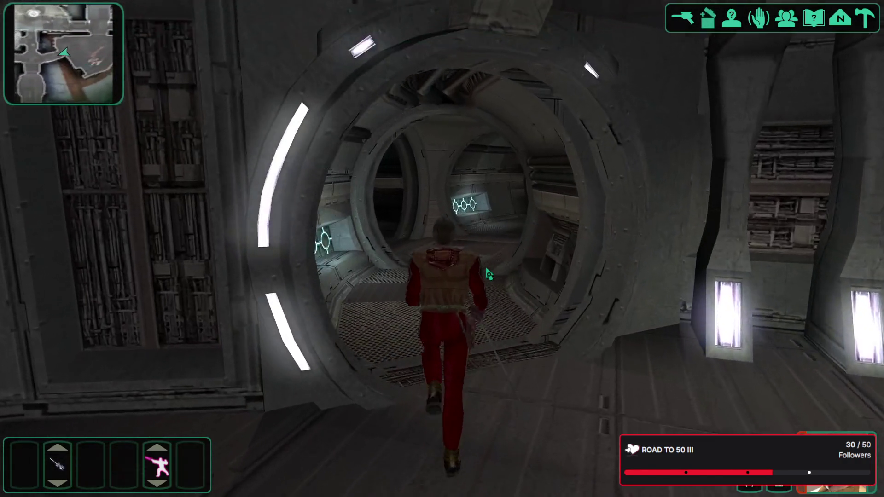
{"action": "key", "text": "w"}
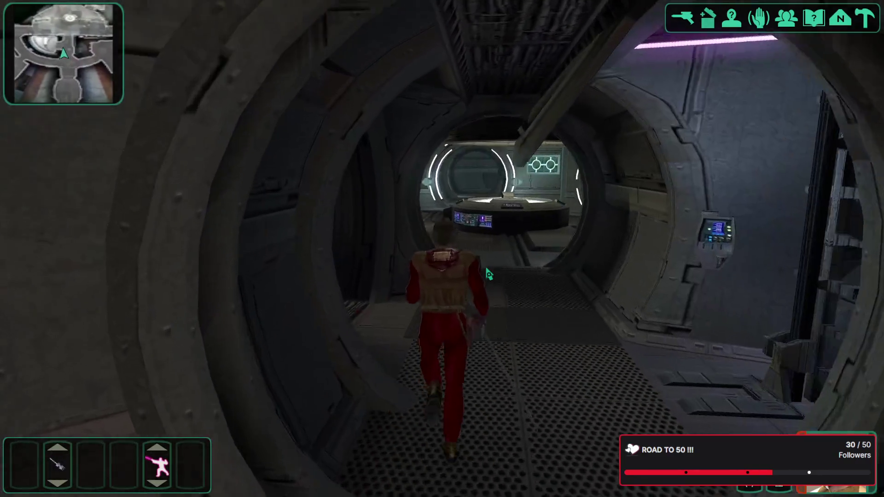
{"action": "key", "text": "w"}
{"action": "key", "text": "a"}
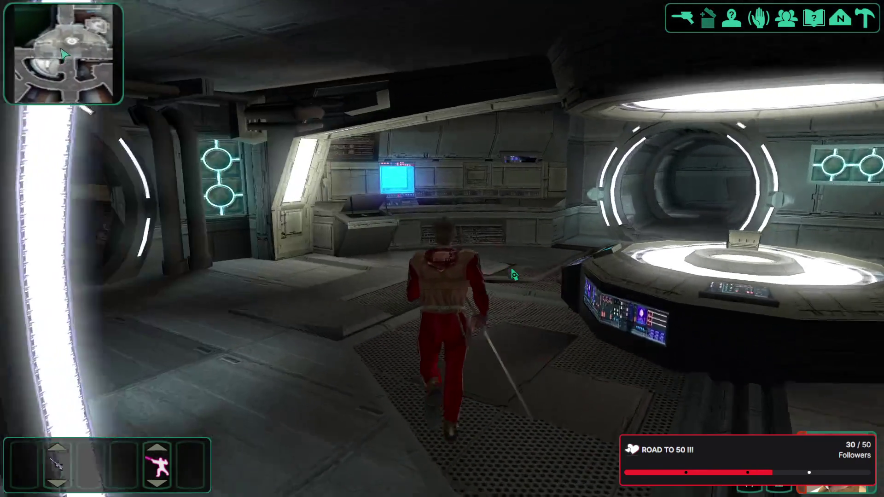
{"action": "key", "text": "w"}
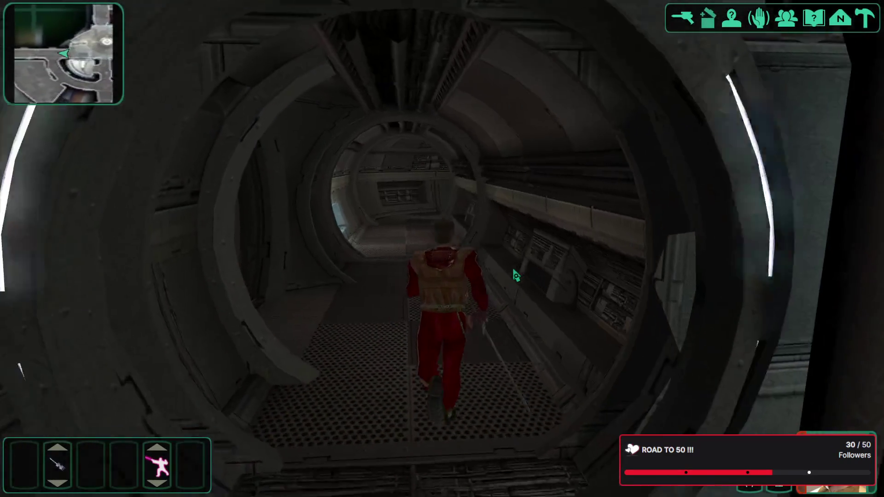
{"action": "key", "text": "w"}
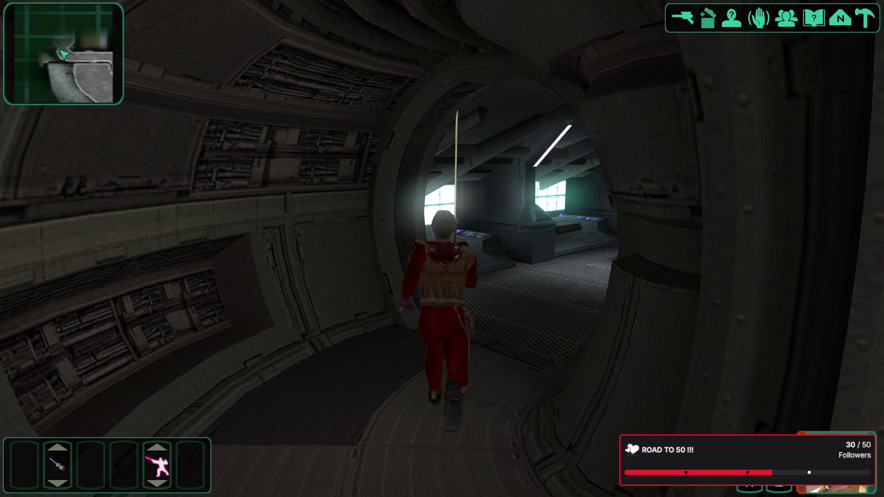
Tell the hooded figure losing the hand was her choice, then move once loading finishes
{"action": "left_click", "coordinate": [502, 246]}
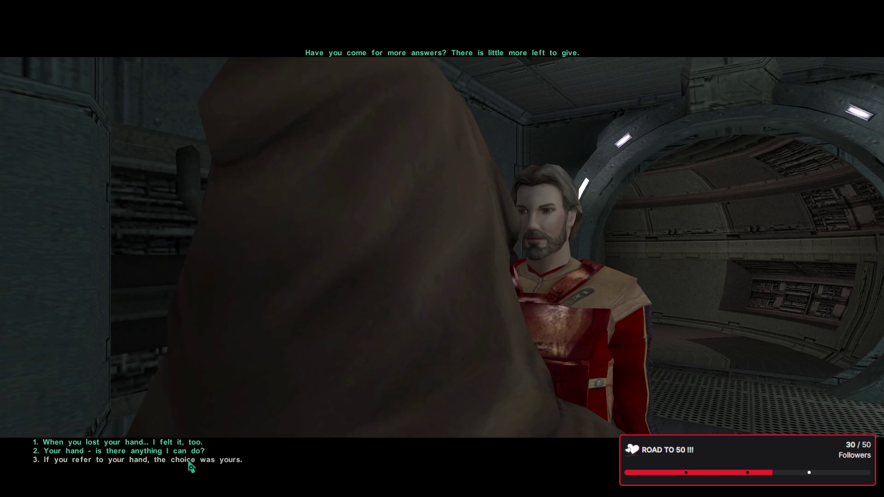
{"action": "left_click", "coordinate": [190, 461]}
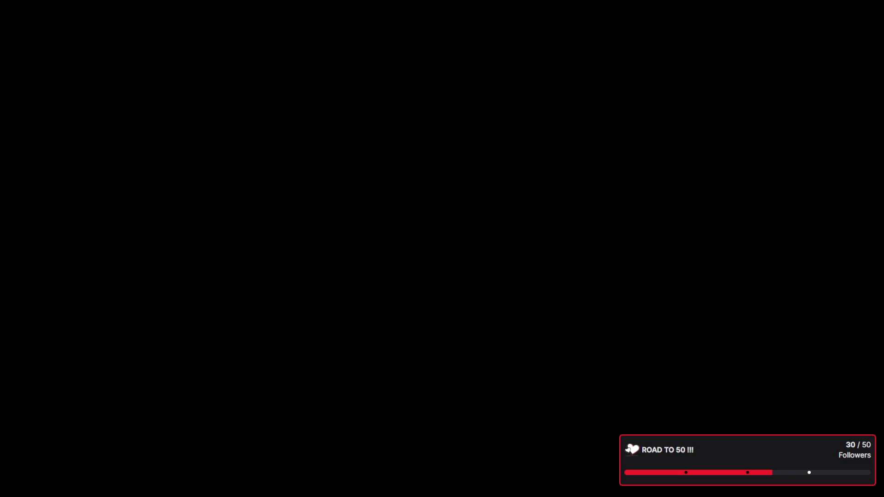
{"action": "key", "text": "w"}
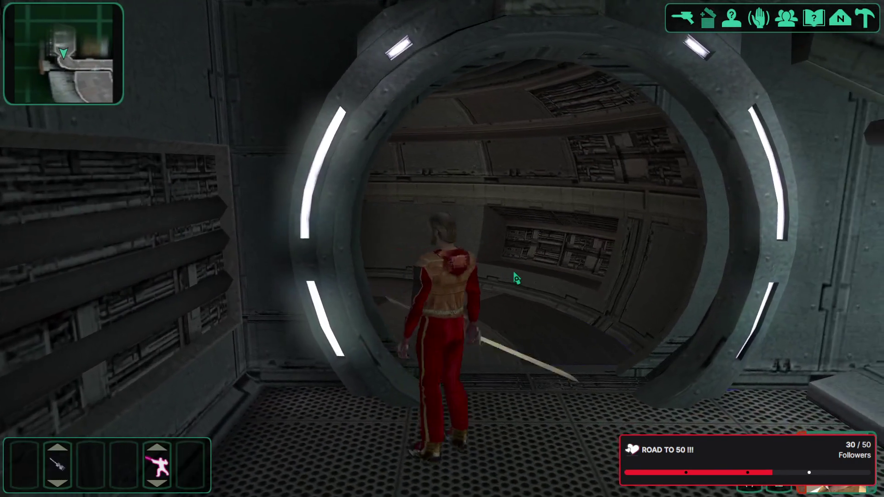
Run through the circular door and along the tunnel, turning the view toward the curved wall
{"action": "key", "text": "s"}
{"action": "key", "text": "w"}
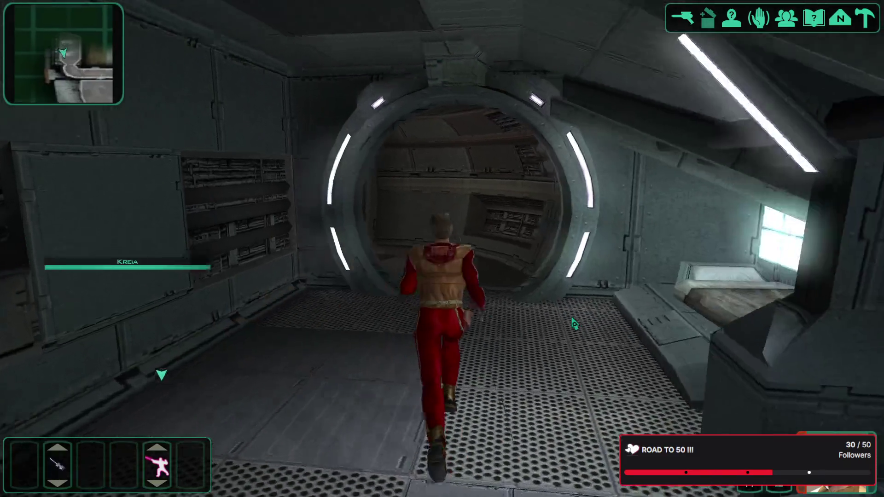
{"action": "key", "text": "w"}
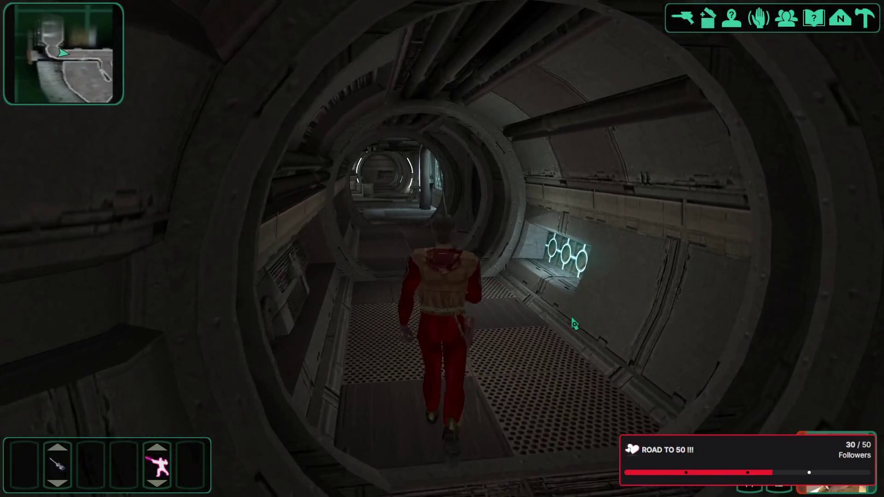
{"action": "key", "text": "w"}
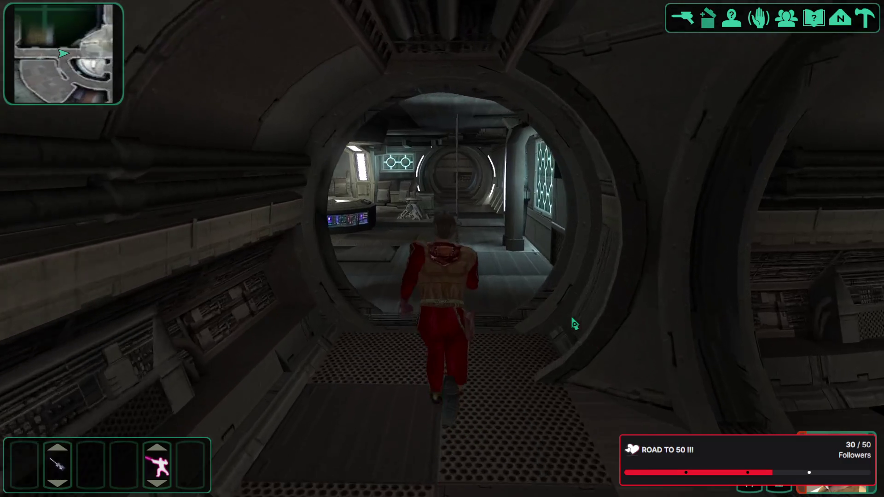
{"action": "key", "text": "a"}
{"action": "key", "text": "w"}
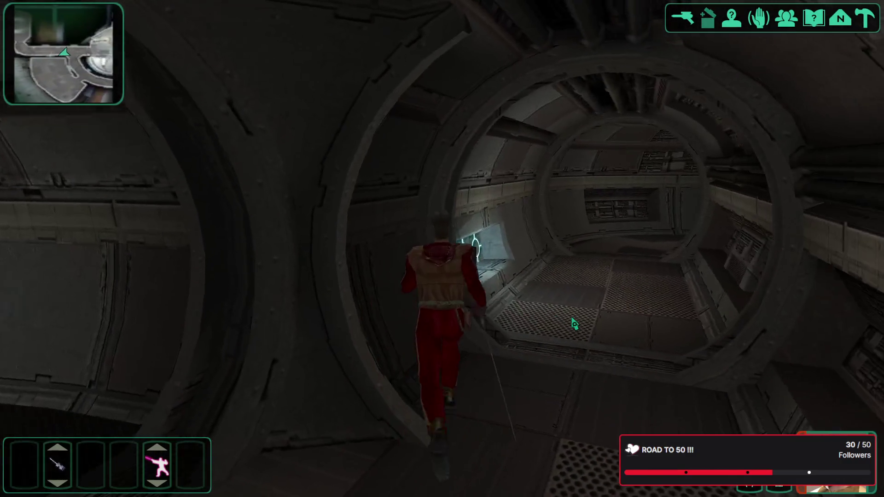
{"action": "key", "text": "w"}
{"action": "key", "text": "a"}
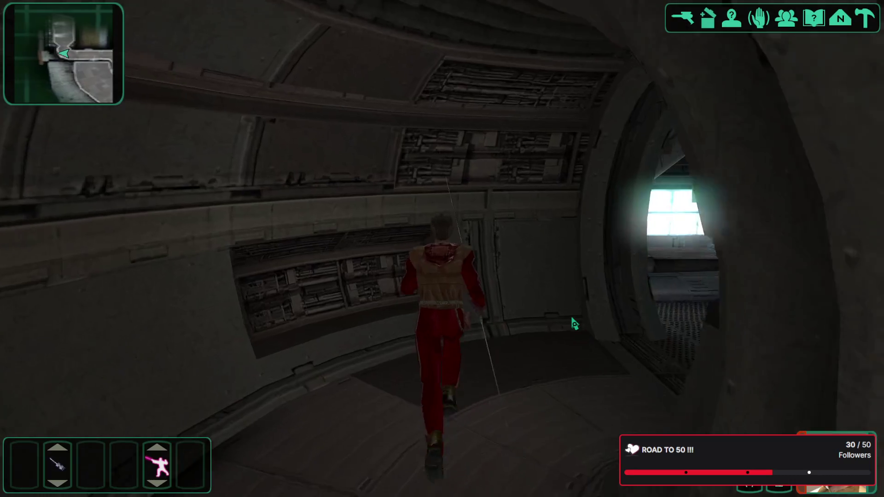
{"action": "key", "text": "d"}
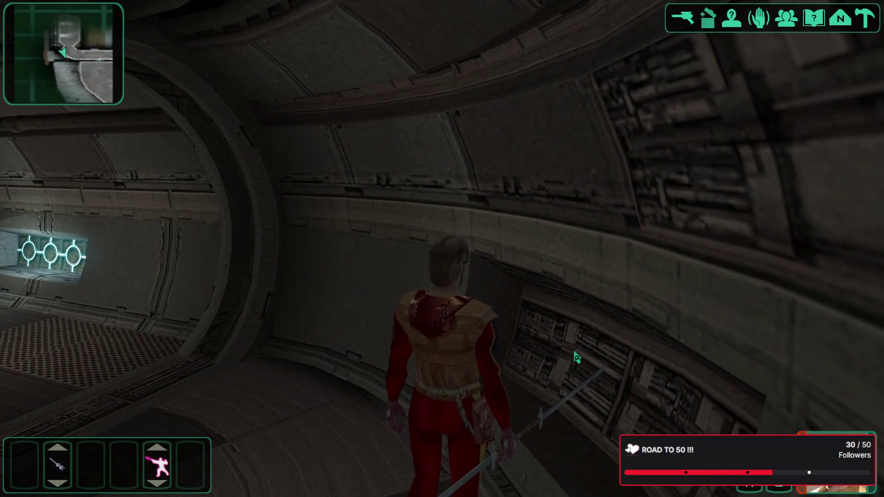
Run out into the console room and head for its left doorway
{"action": "key", "text": "a"}
{"action": "key", "text": "w"}
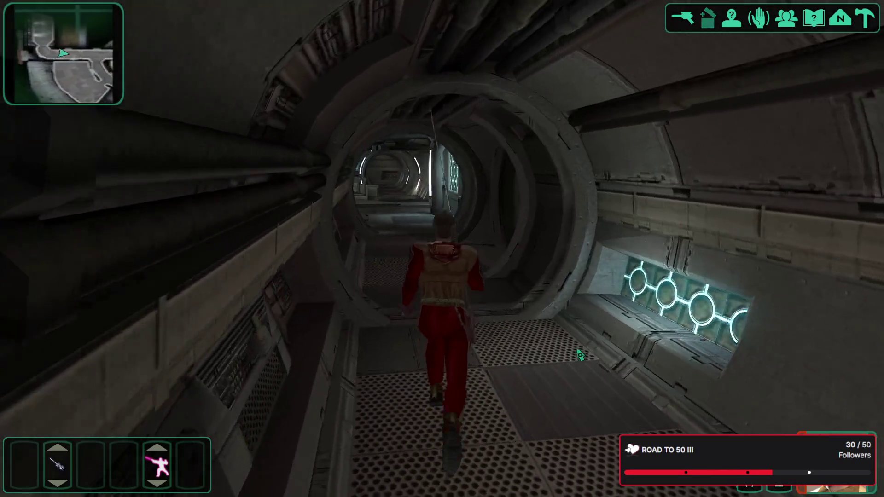
{"action": "key", "text": "w"}
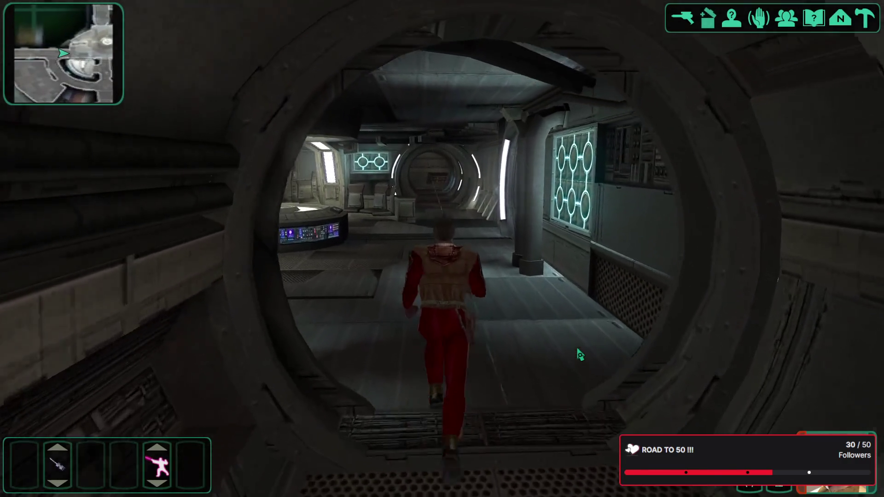
{"action": "key", "text": "a"}
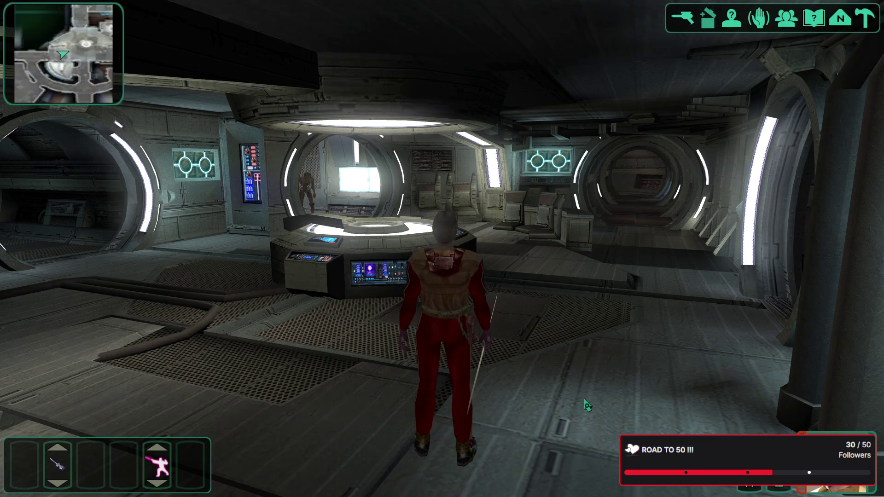
{"action": "key", "text": "w"}
{"action": "key", "text": "a"}
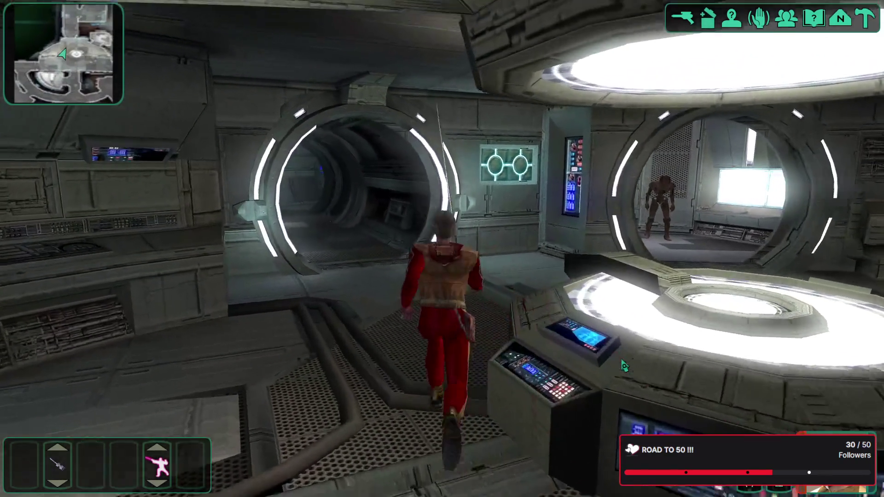
{"action": "key", "text": "w"}
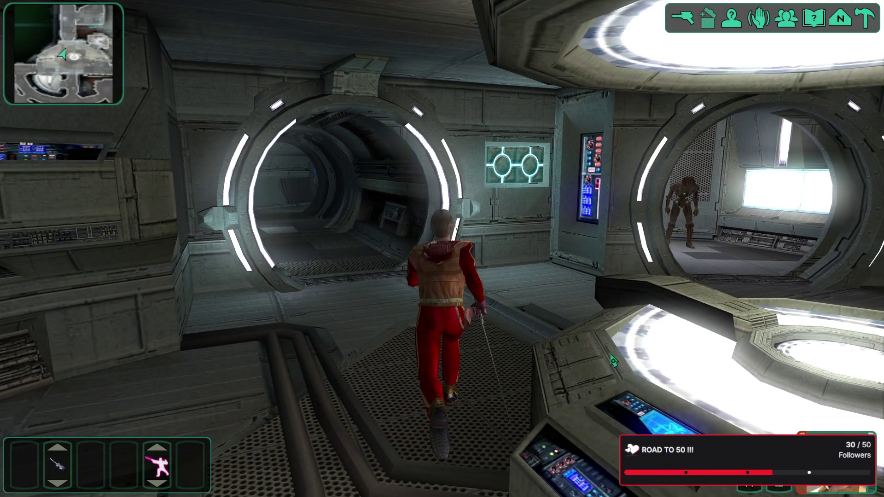